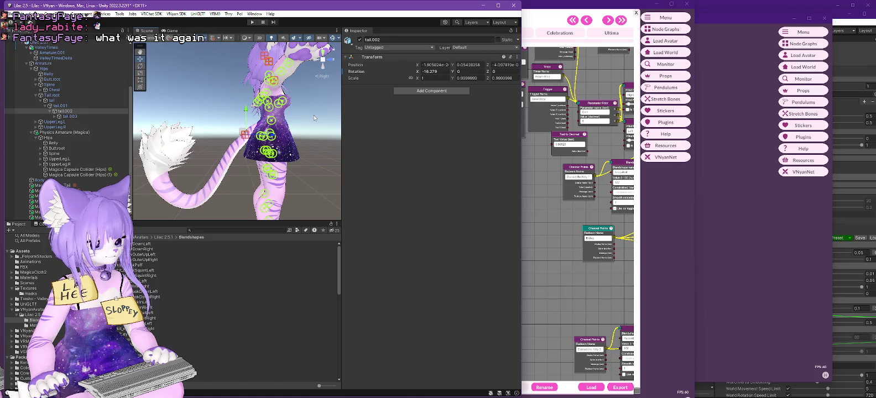
- Orbit and zoom the Unity scene view around the Lilac avatar
mouse_move(313, 115)
mouse_down()
mouse_move(243, 134)
mouse_move(313, 113)
mouse_up()
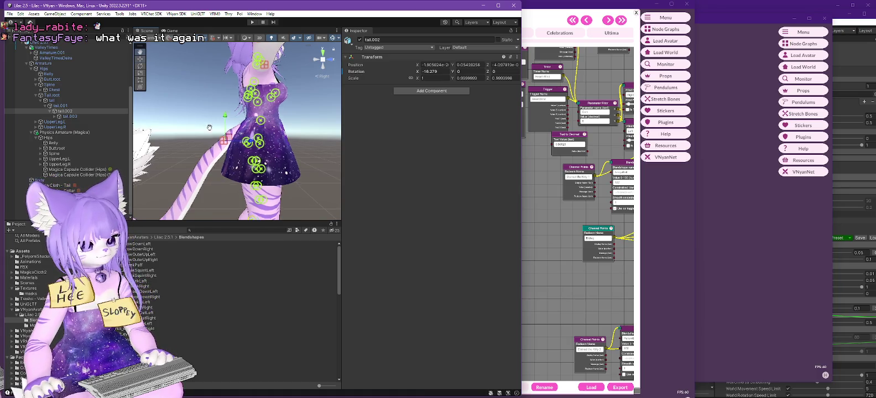
scroll(208, 131, up, 3)
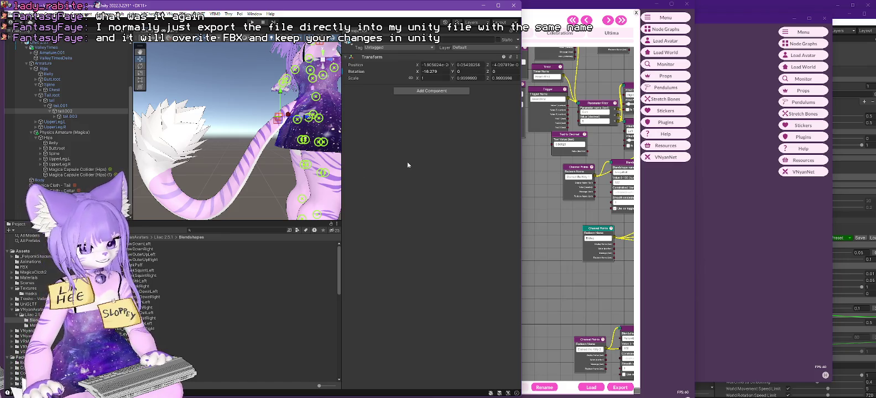
click(499, 112)
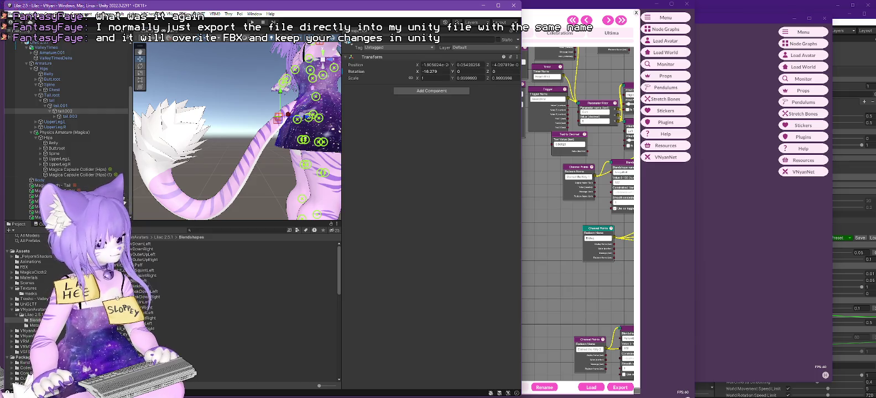
- In Blender, inspect the model from the front, top and both side views
key(alt+Tab)
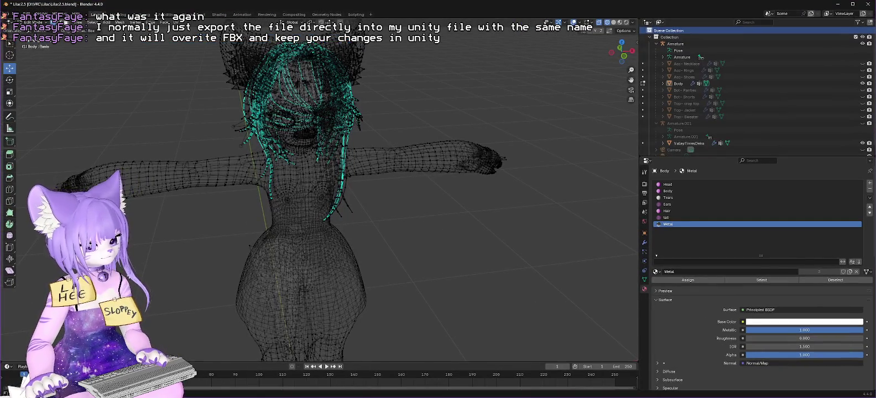
key(KP_1)
key(KP_7)
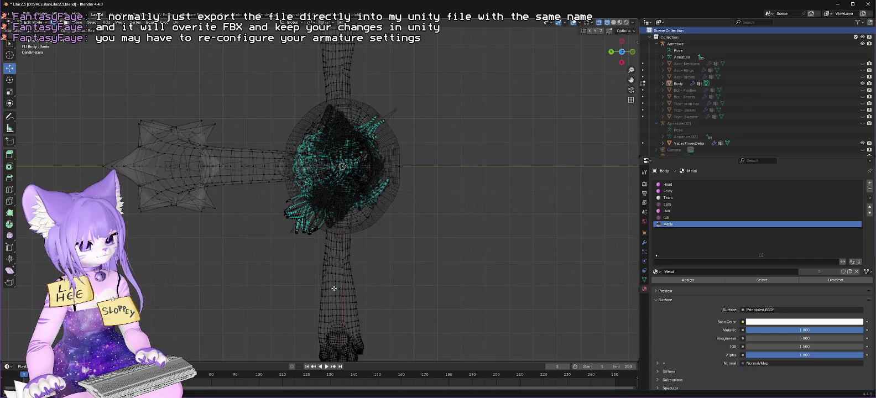
click(622, 63)
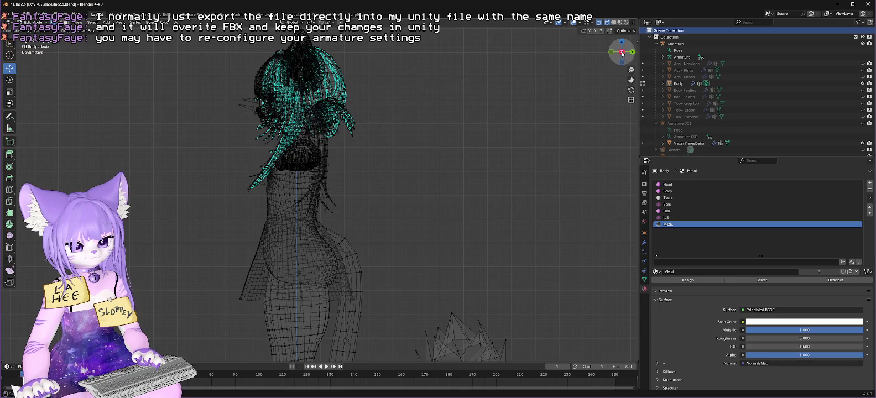
click(622, 53)
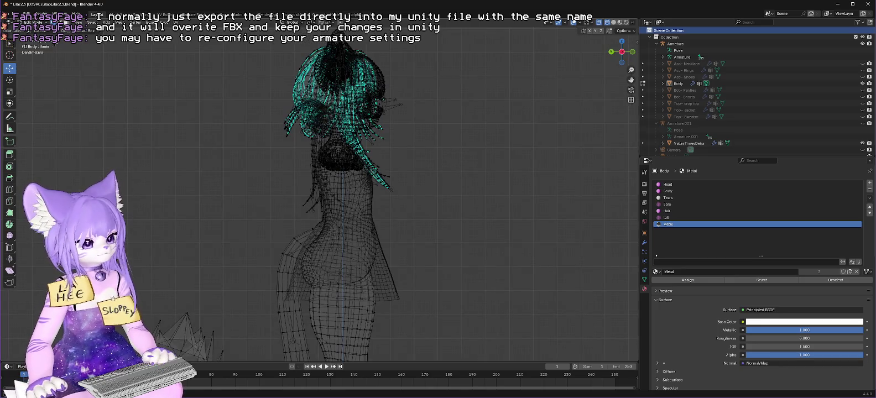
click(52, 33)
click(34, 22)
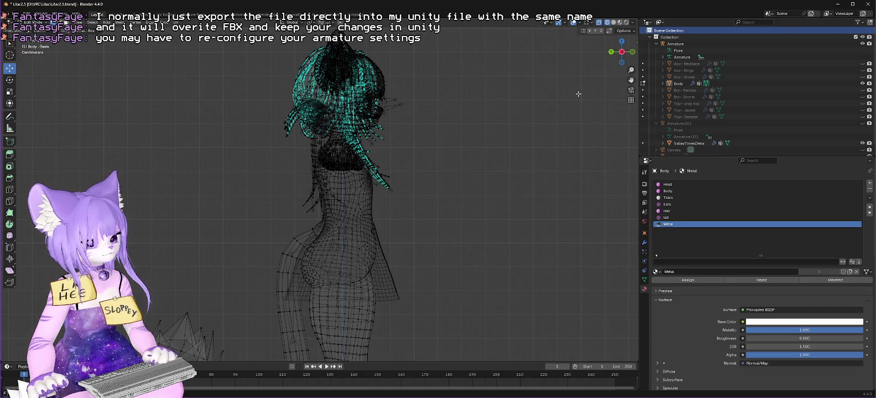
- Expand Armature > Hips to list the bones, toggle Object and Edit Mode, and minimize Blender
click(676, 84)
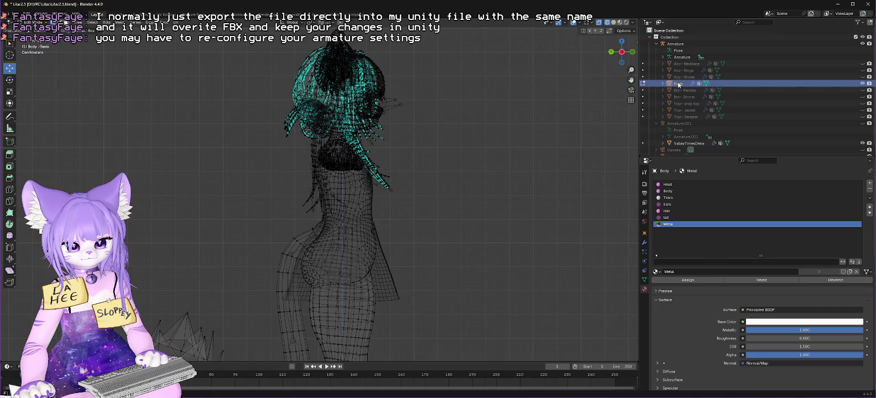
click(663, 58)
click(670, 63)
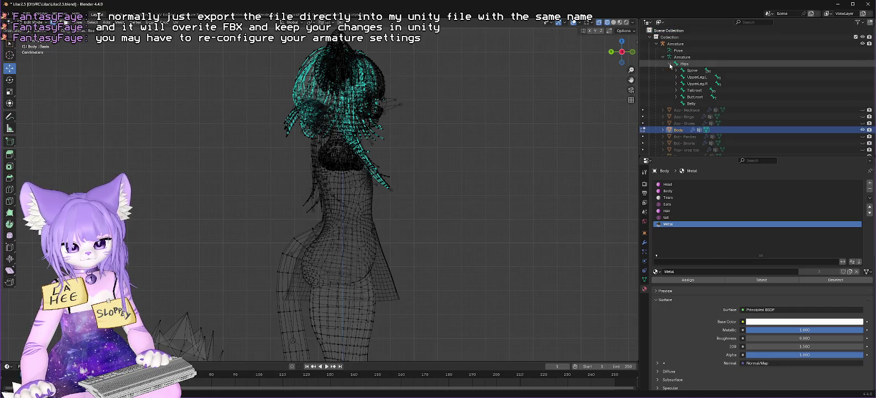
click(696, 90)
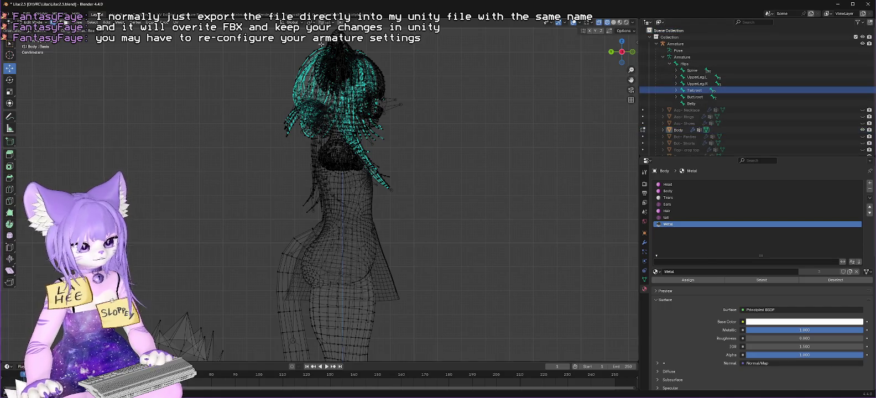
click(32, 22)
click(34, 30)
click(32, 22)
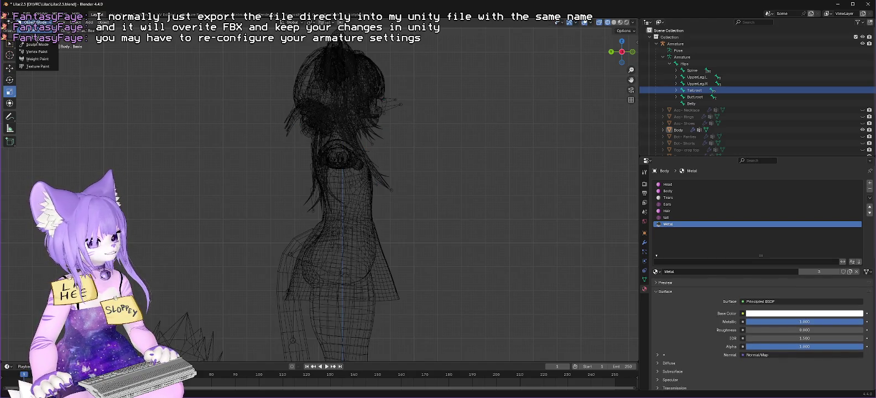
click(33, 38)
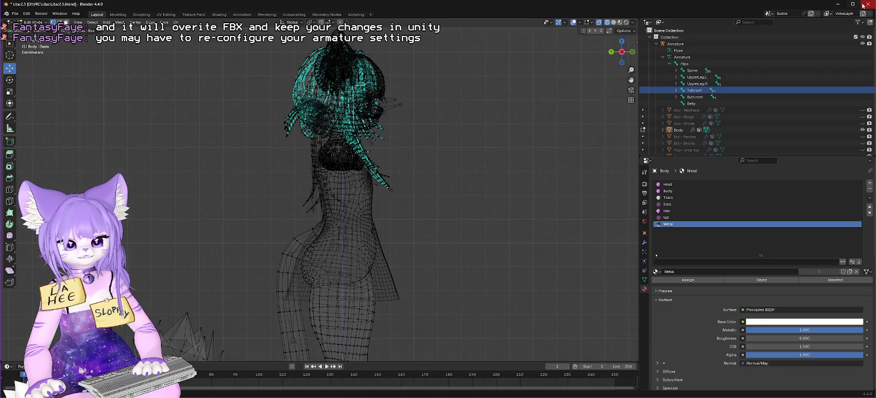
click(840, 6)
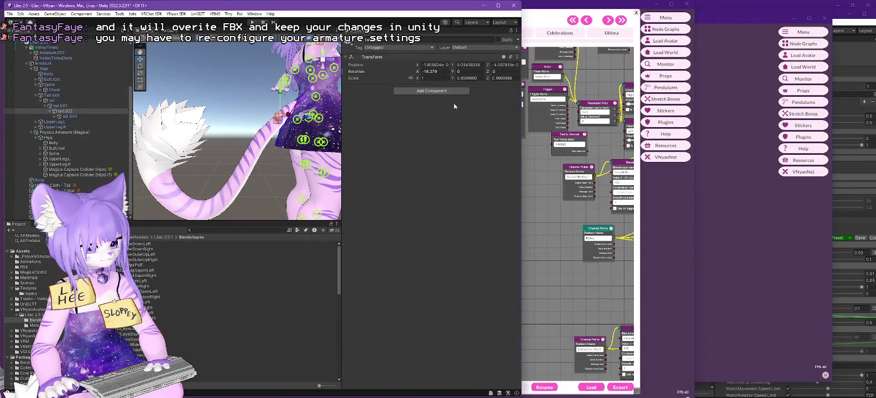
- Step through Tail.root, tail.002, Magica Cloth - Tail and the Lilac 2.5.1 root
click(55, 96)
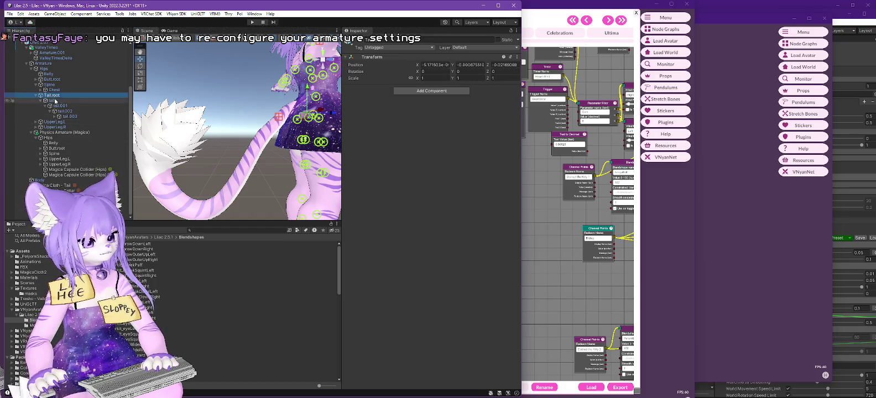
click(64, 111)
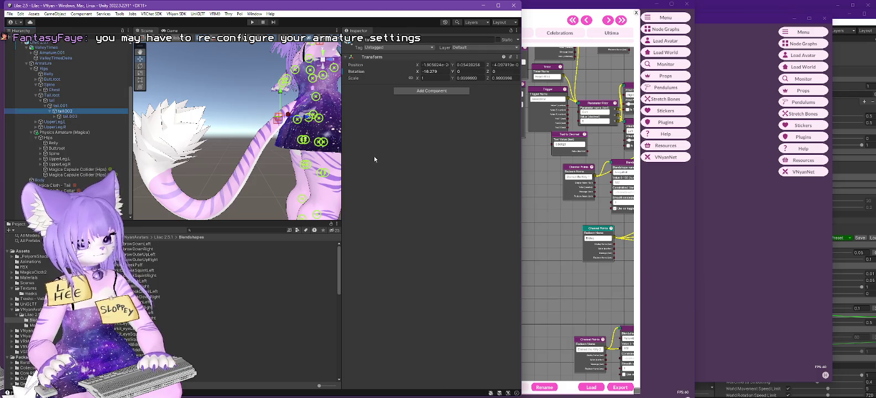
key(ctrl+z)
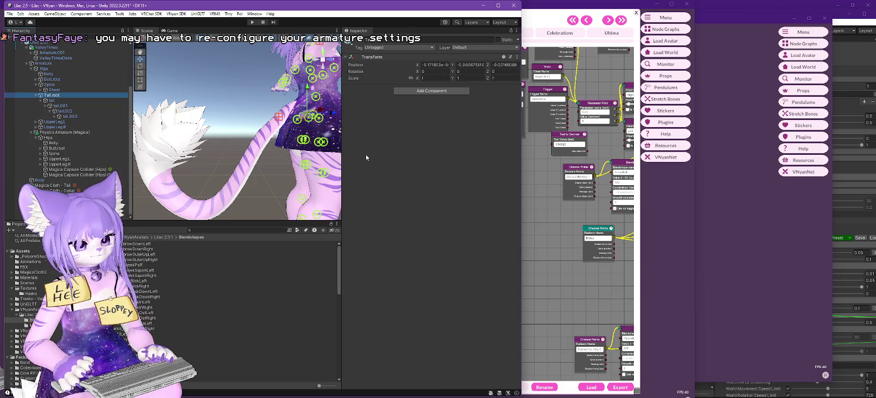
key(ctrl+z)
key(ctrl+z)
key(ctrl+z)
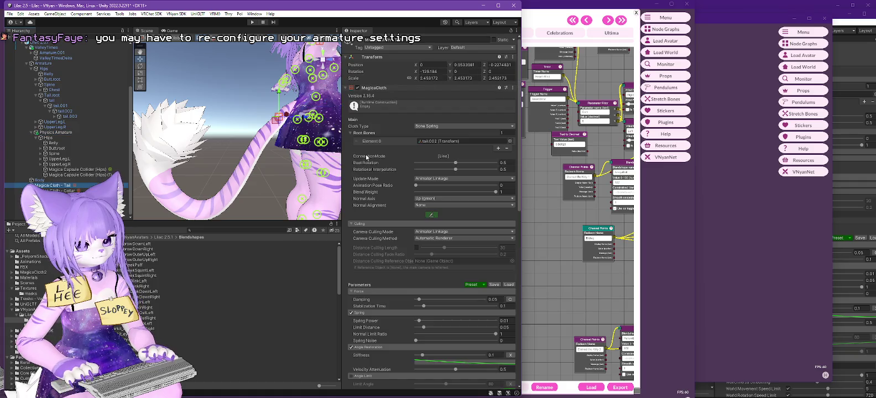
key(ctrl+z)
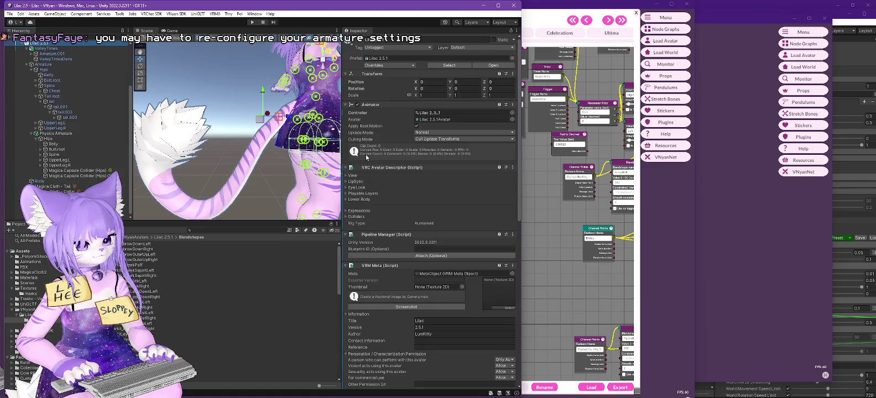
key(ctrl+z)
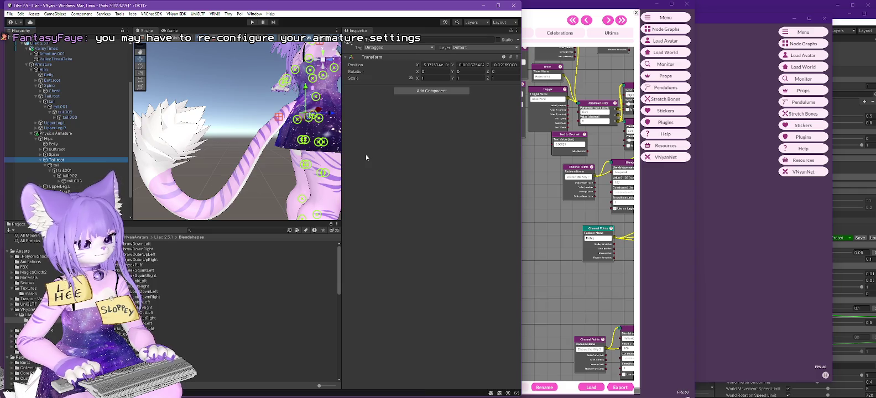
key(ctrl+z)
key(ctrl+z)
key(ctrl+z)
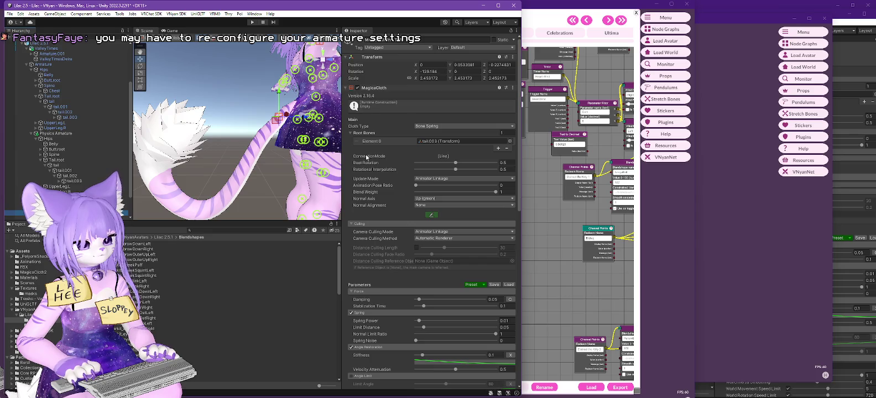
key(ctrl+z)
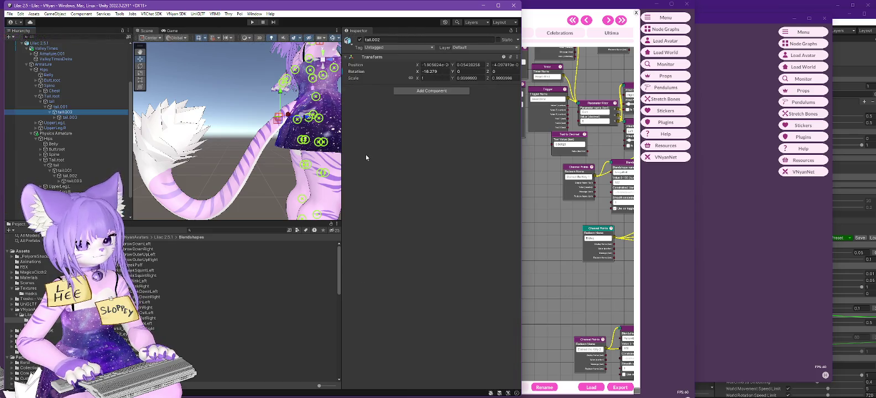
- Select the tail.001 bone and switch to the Rotate tool
key(ctrl+z)
key(ctrl+y)
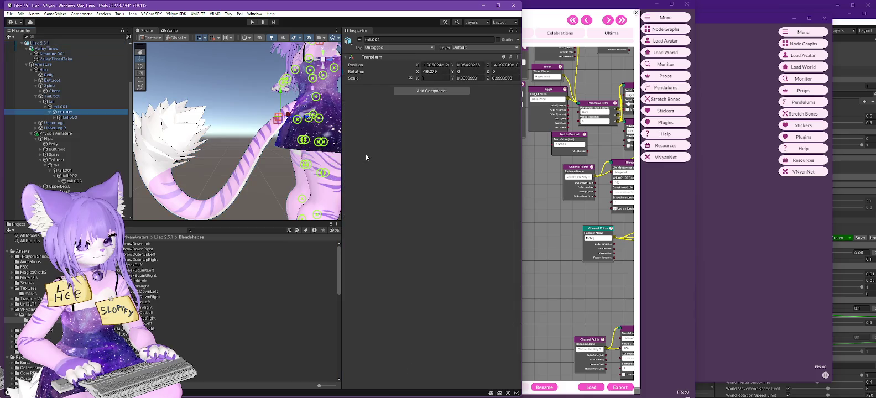
key(ctrl+z)
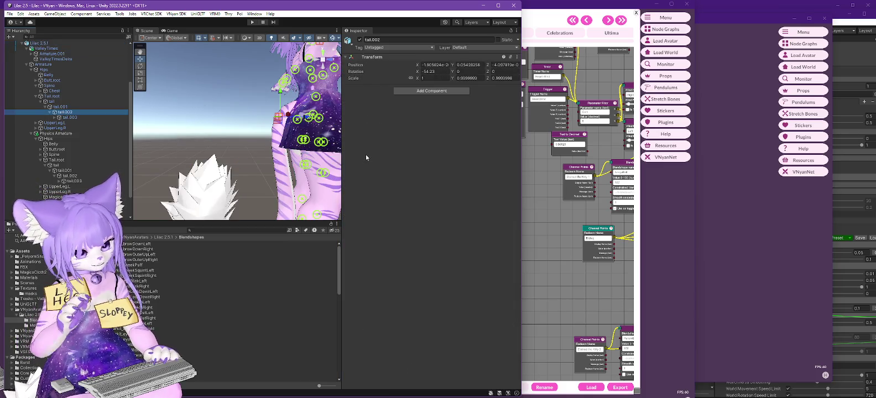
key(ctrl+z)
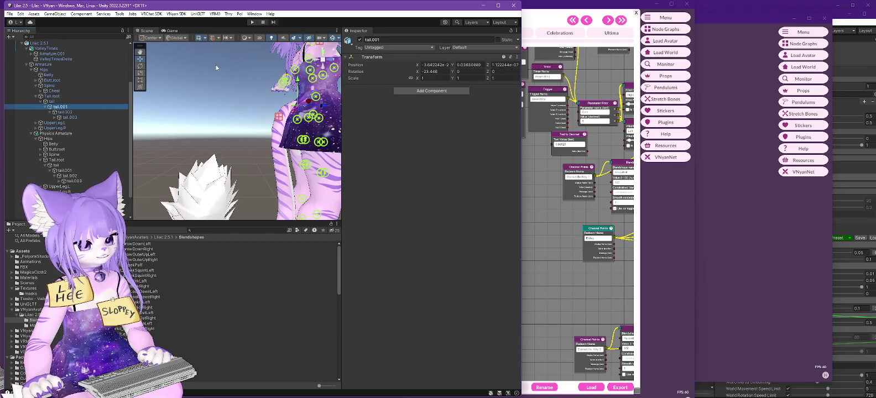
click(141, 67)
click(142, 67)
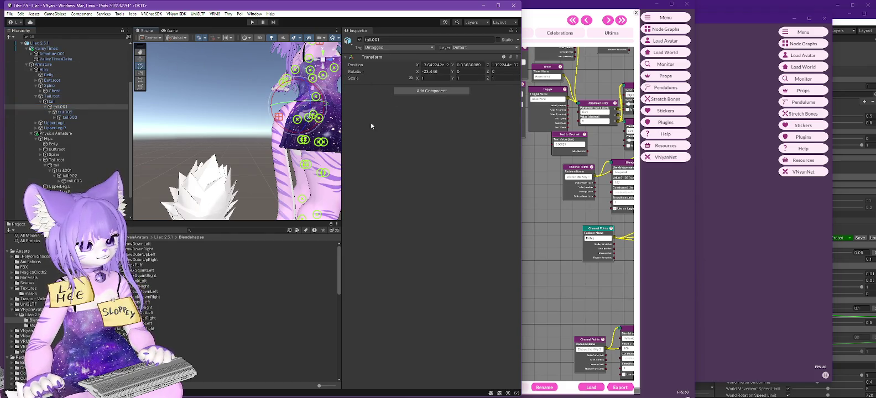
drag(522, 145, 871, 149)
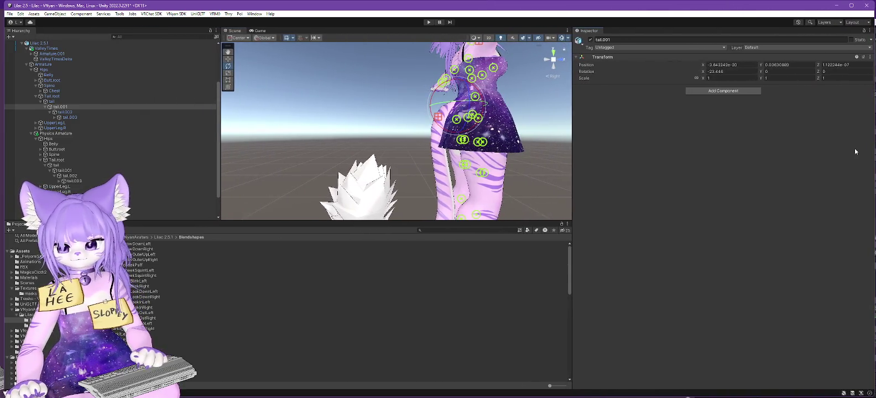
drag(569, 147, 559, 80)
drag(527, 56, 546, 61)
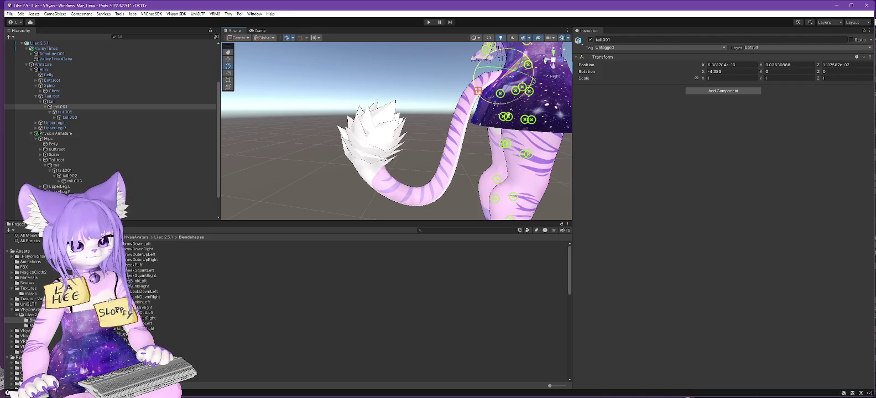
drag(546, 61, 540, 60)
mouse_move(556, 146)
mouse_down()
mouse_move(517, 149)
mouse_move(474, 44)
mouse_up()
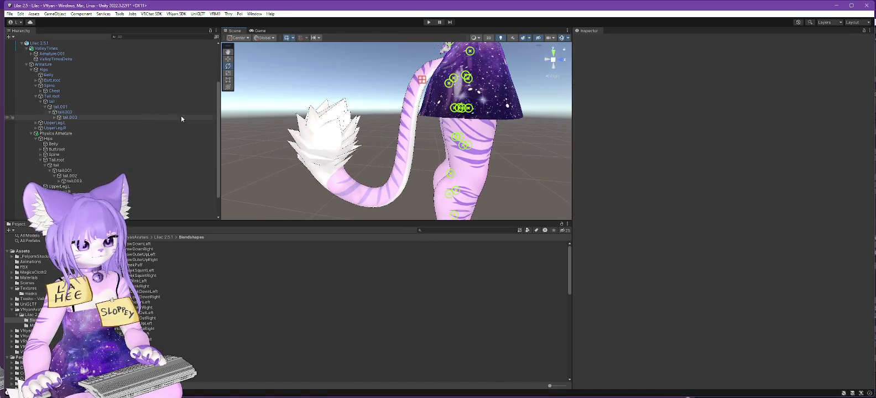
click(469, 51)
drag(474, 51, 443, 99)
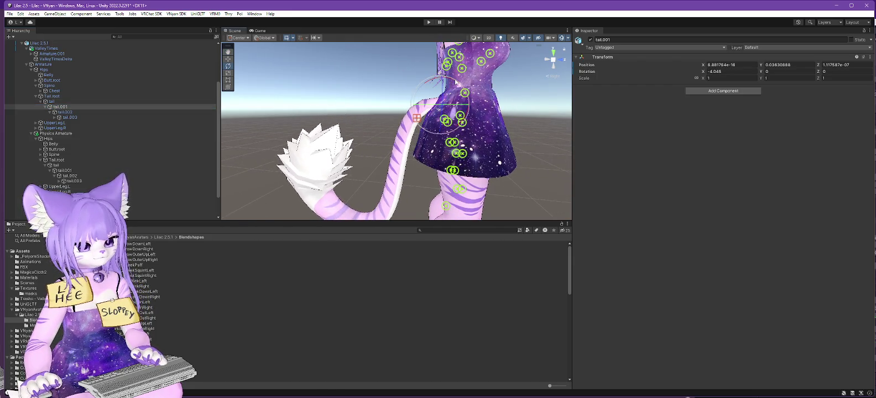
click(69, 172)
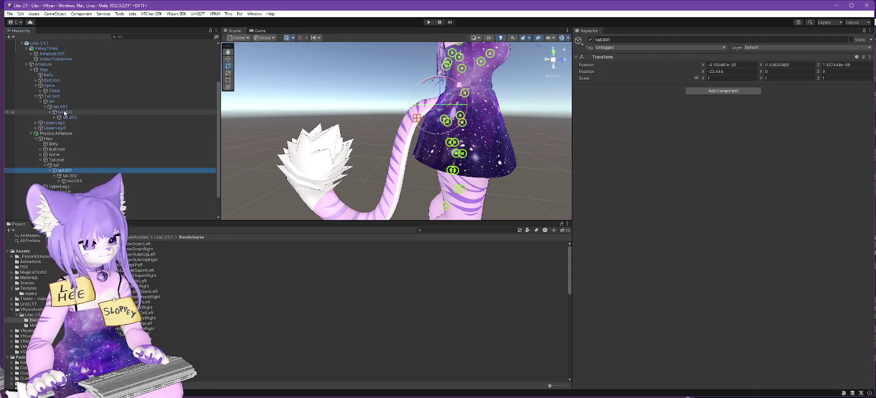
click(63, 107)
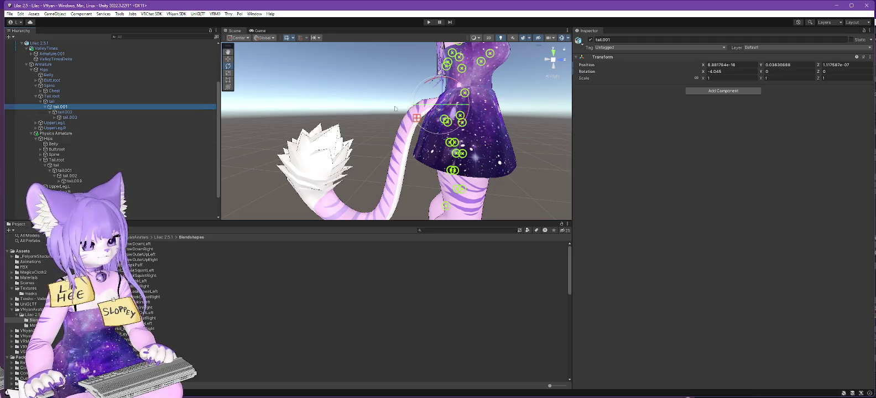
click(738, 72)
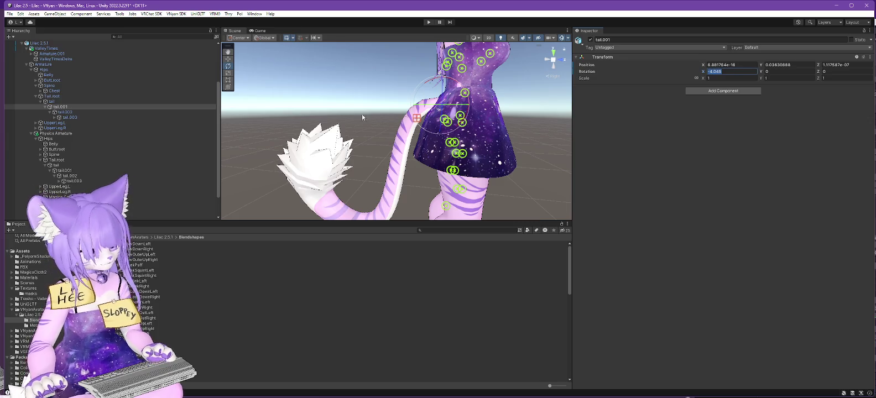
click(64, 171)
click(738, 71)
text(-4.045)
click(64, 107)
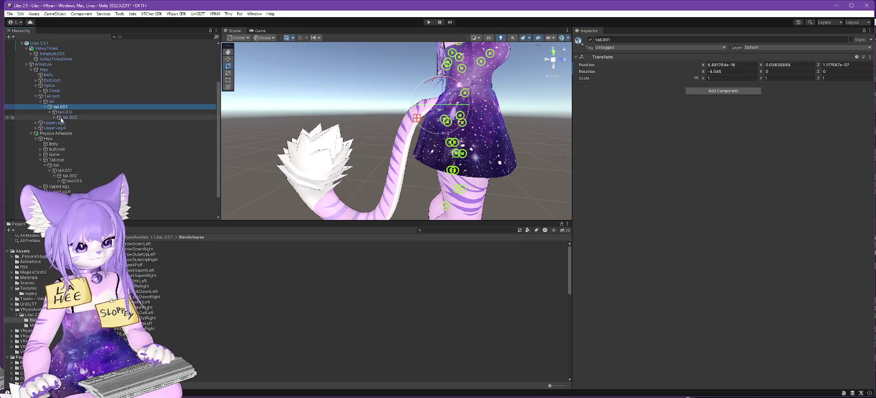
click(65, 171)
key(ctrl+z)
key(ctrl+y)
key(ctrl+z)
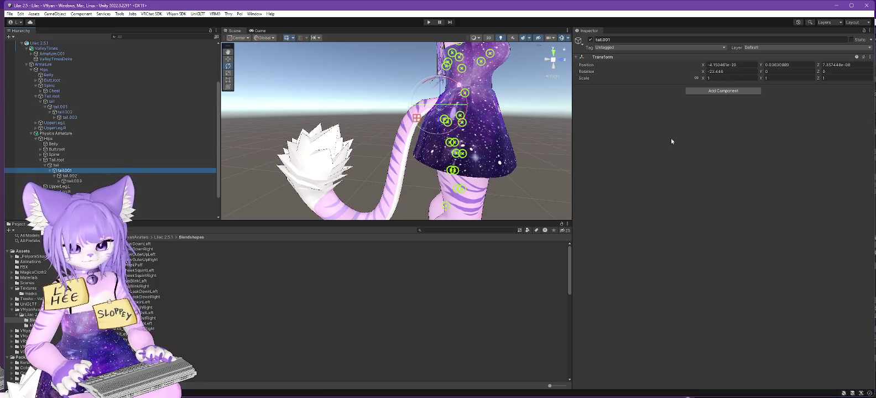
click(40, 43)
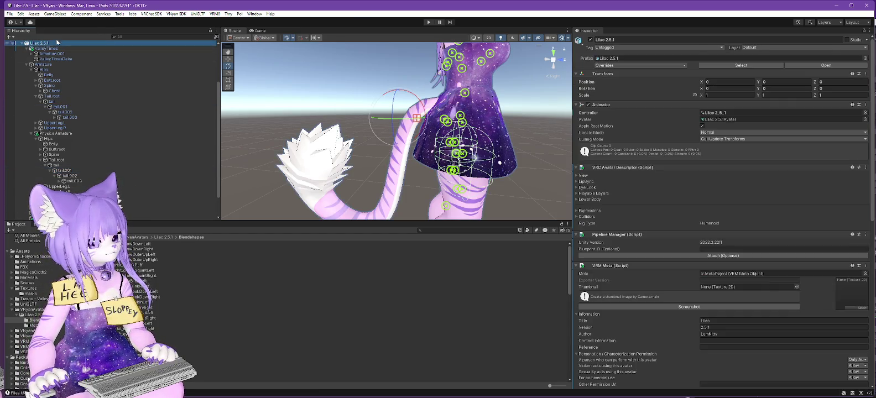
- Export the avatar through VNyan SDK as Lilac 2.5.1.vsfavatar, replacing the old file
click(176, 14)
mouse_move(187, 28)
click(273, 36)
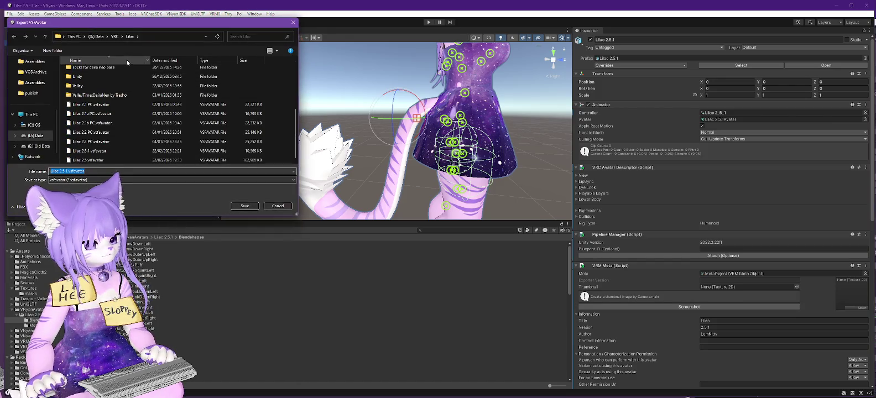
click(183, 150)
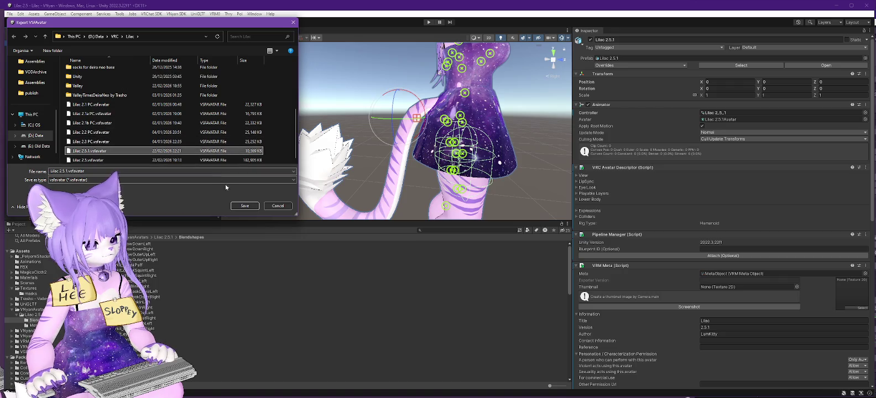
click(245, 206)
click(461, 202)
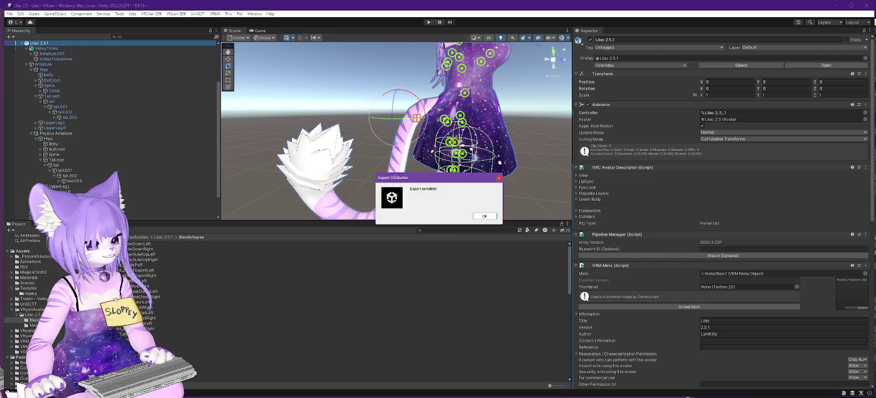
click(485, 217)
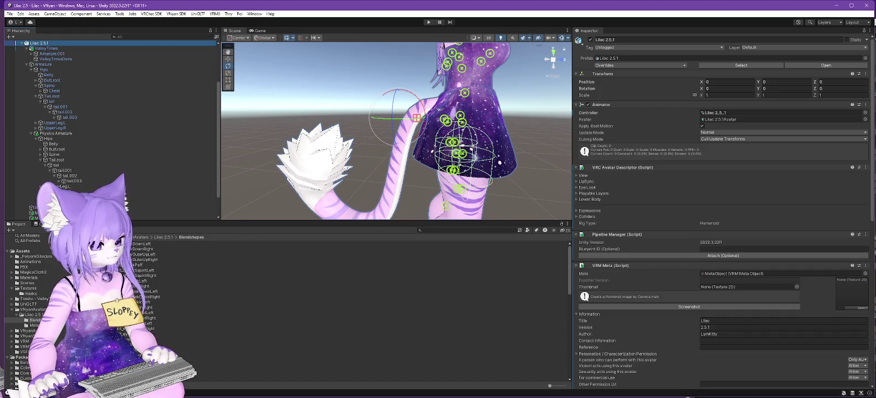
key(alt+Tab)
- Load Lilac 2.5.1.vsfavatar in VNyan to check the tail, then return to Unity
click(804, 54)
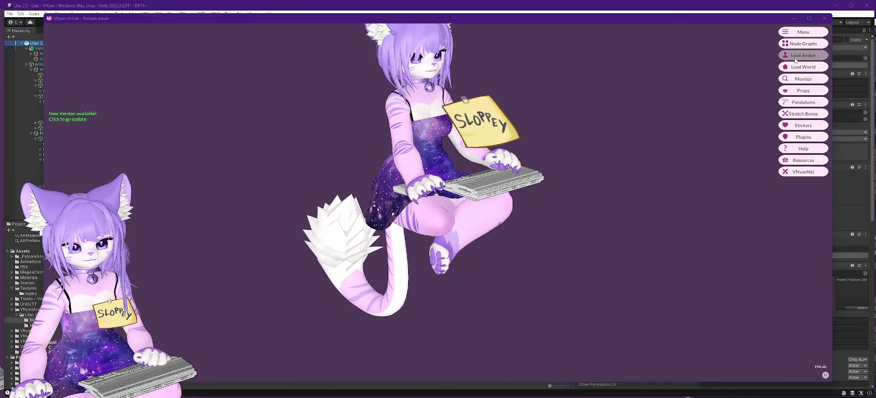
double_click(146, 131)
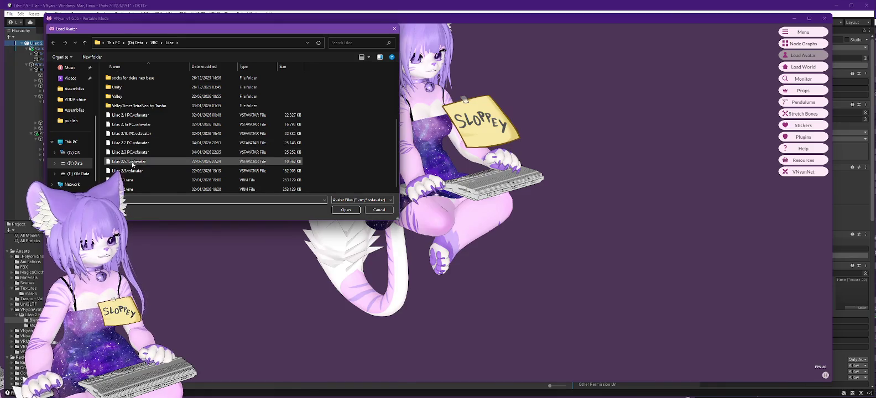
double_click(132, 161)
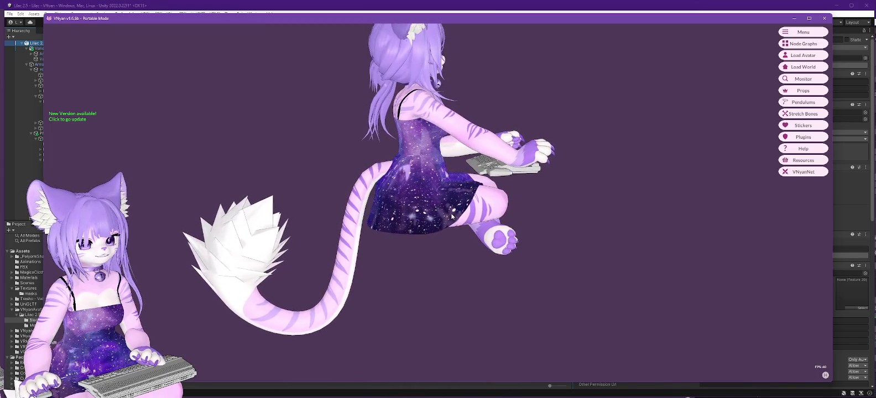
click(102, 7)
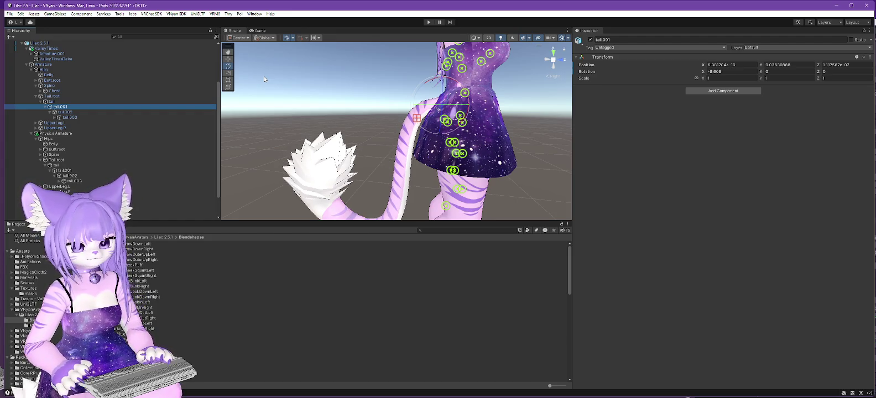
- Rotate the tail.002 and tail.003 bones so the tail bends outward
click(263, 77)
key(ctrl+z)
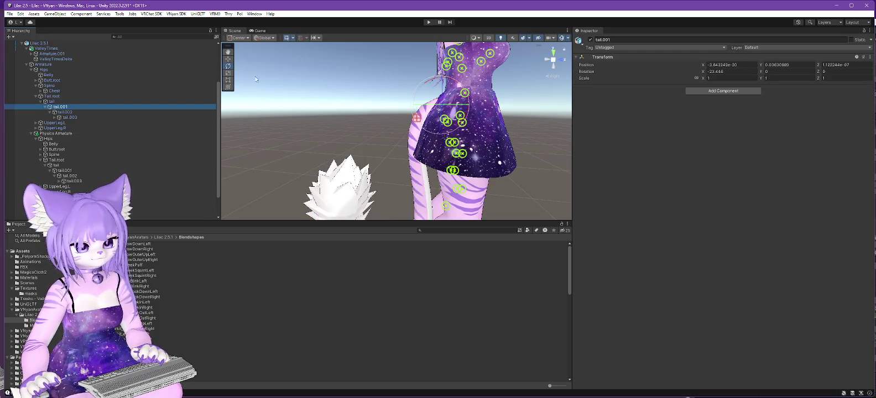
click(69, 112)
drag(331, 125, 524, 155)
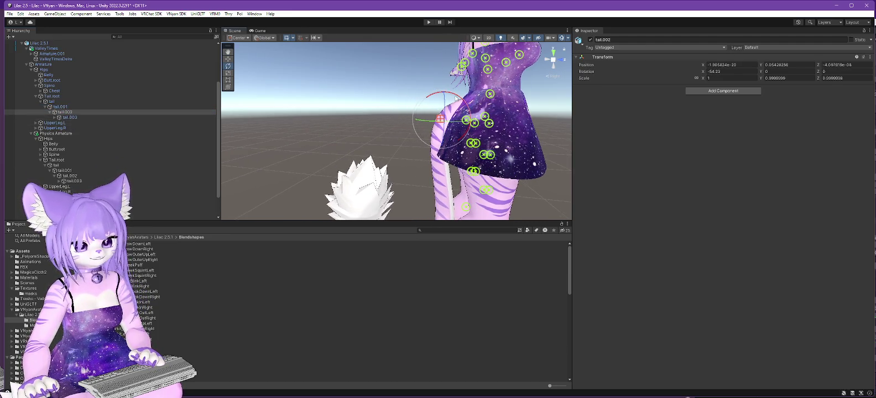
drag(456, 99, 475, 101)
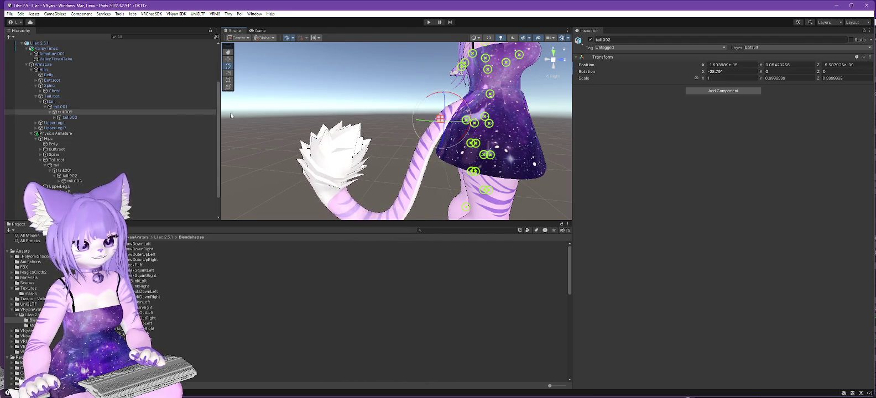
click(68, 118)
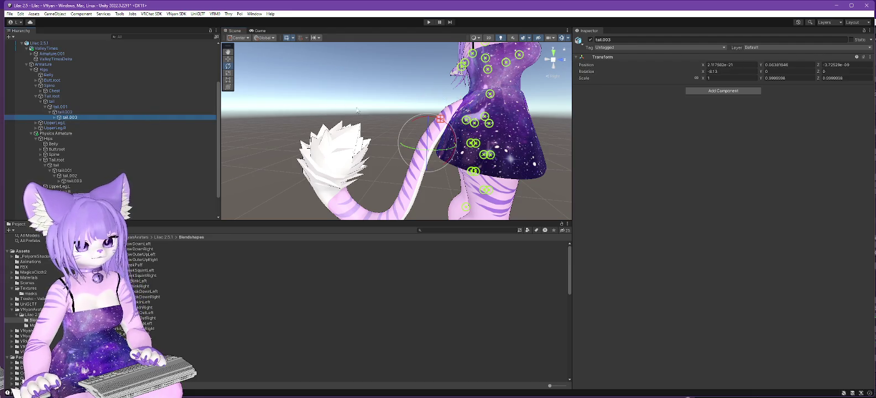
drag(446, 124, 455, 130)
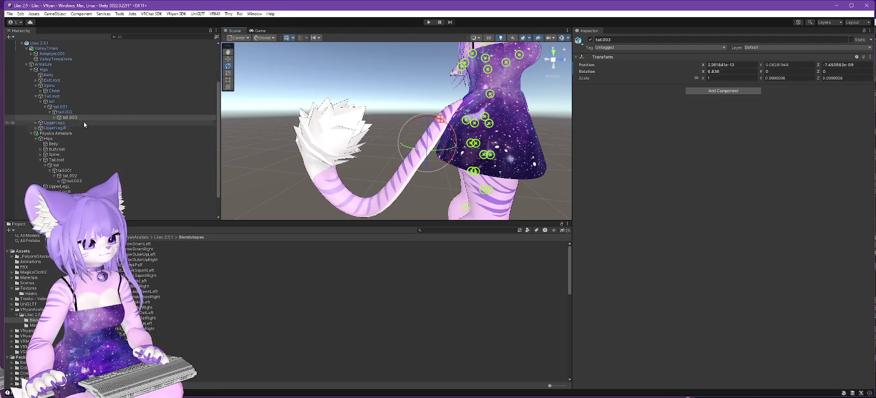
- Expand the chain down to tail.009 and tilt the tail tip upward
click(61, 118)
click(60, 123)
click(64, 128)
click(69, 134)
click(73, 138)
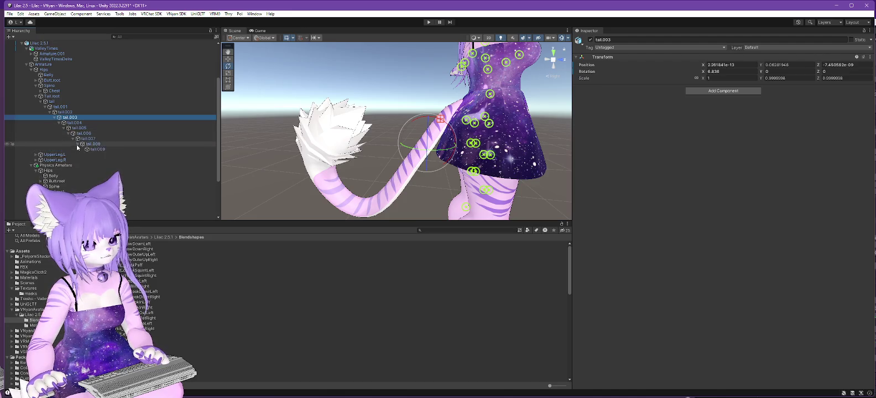
click(82, 150)
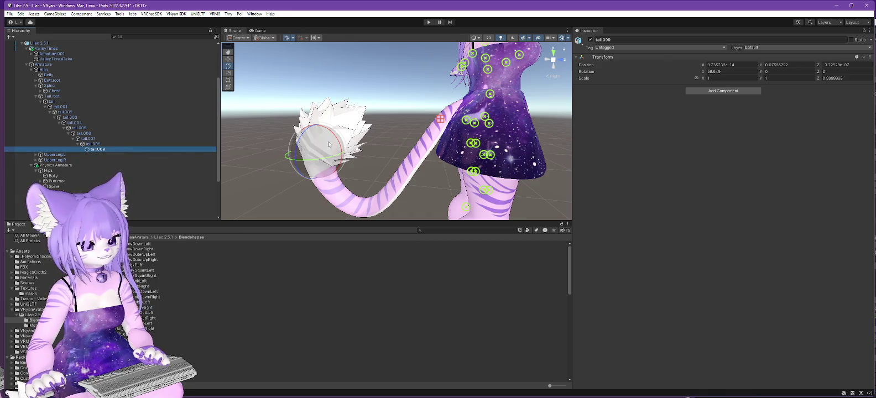
drag(329, 146, 319, 106)
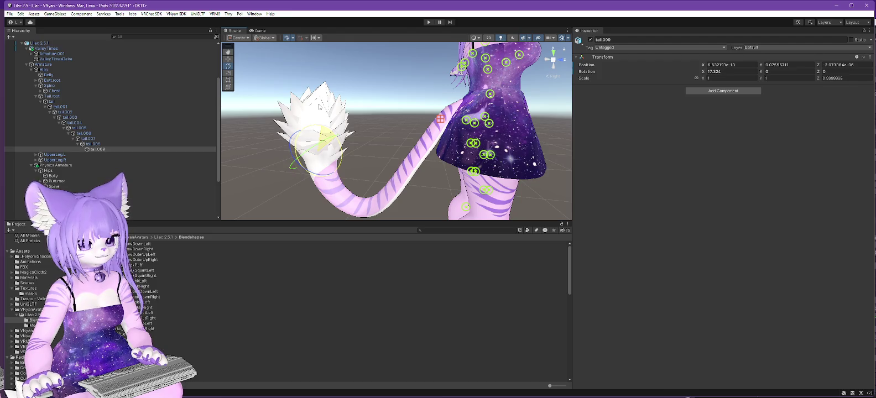
click(44, 44)
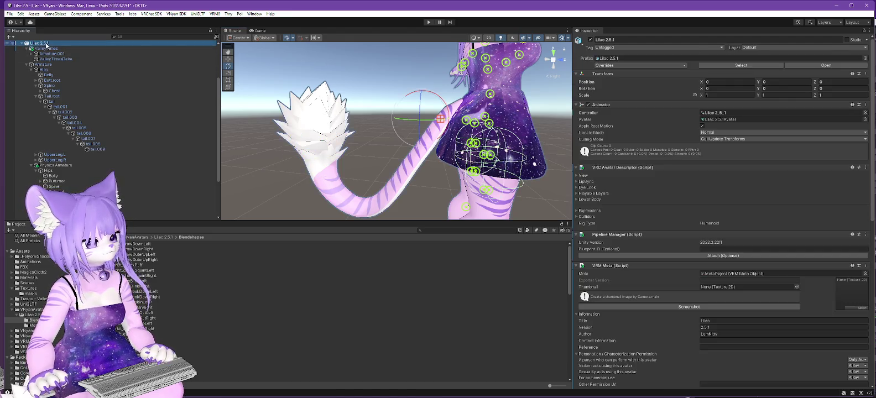
- Re-export the reposed avatar over Lilac 2.5.1.vsfavatar and switch to VNyan
click(183, 15)
mouse_move(197, 30)
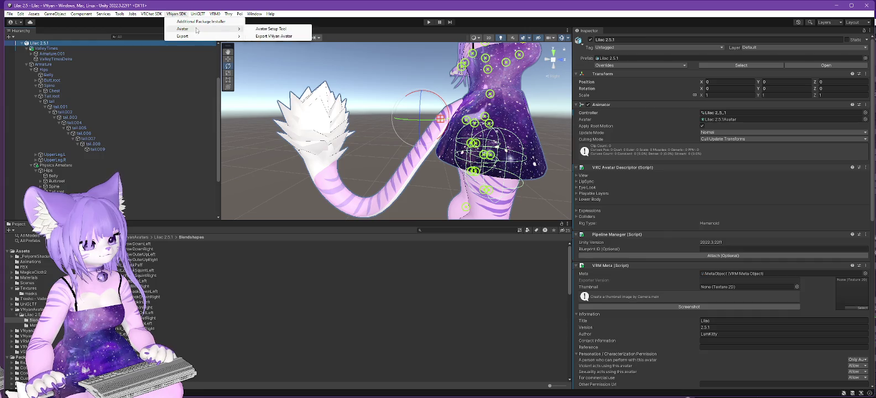
click(273, 37)
scroll(148, 122, down, 2)
click(243, 206)
click(464, 203)
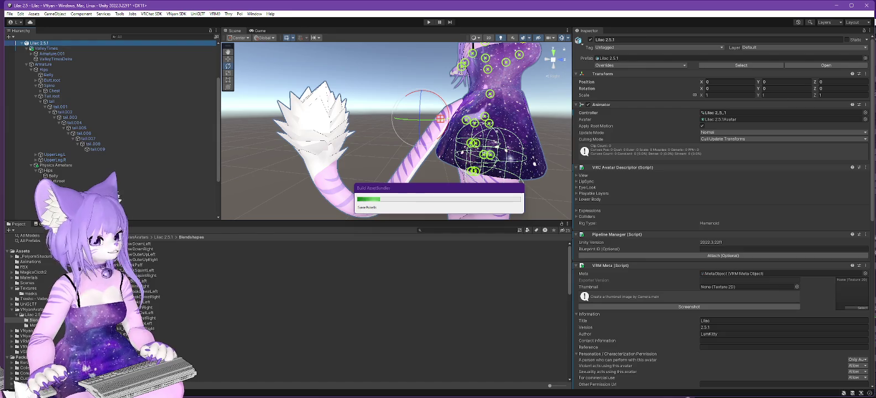
key(alt+Tab)
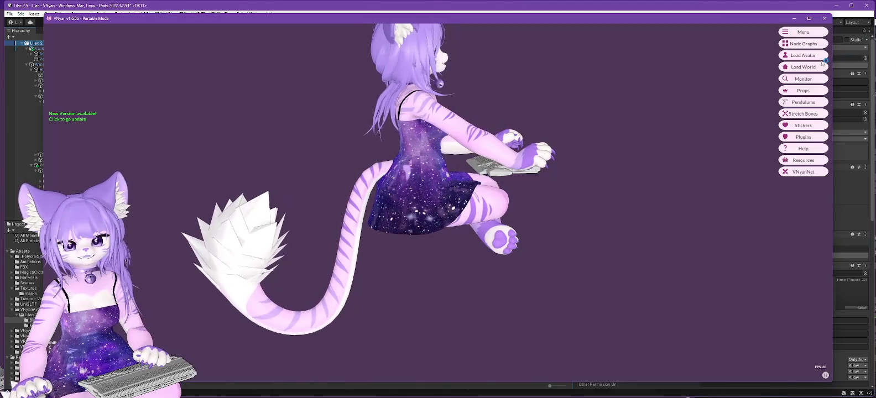
- Point the node graph's Load Avatar node to Lilac 2.5.1.vsfavatar, then close VNyan
click(803, 43)
scroll(444, 189, down, 6)
scroll(481, 169, up, 6)
mouse_move(481, 169)
mouse_down()
mouse_move(600, 234)
mouse_move(600, 281)
mouse_up()
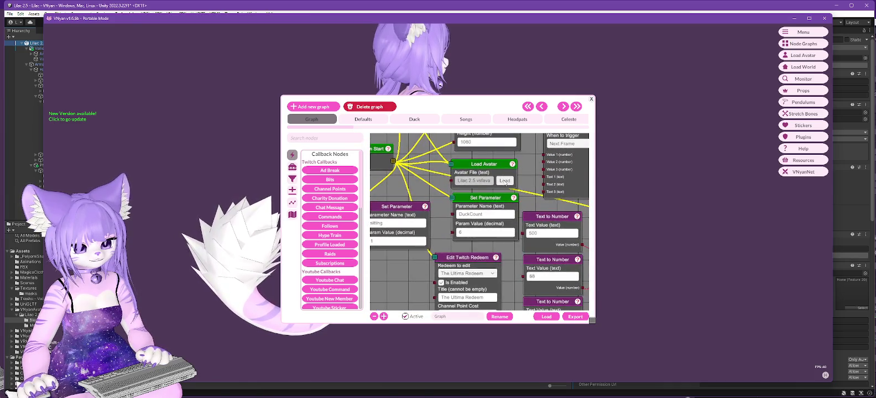
click(505, 181)
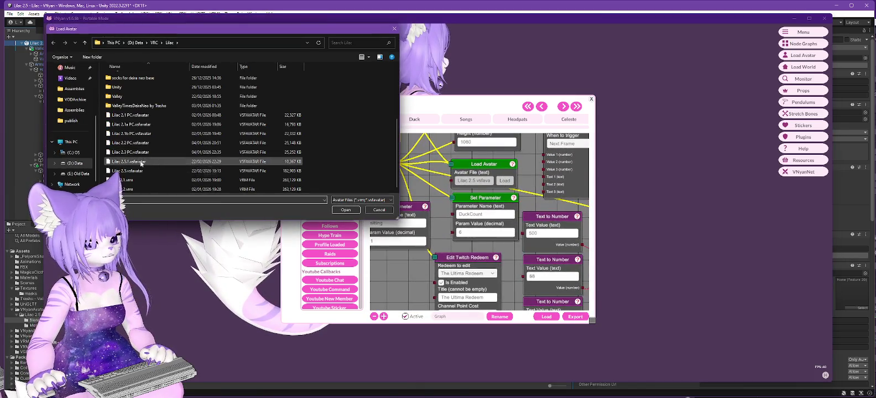
double_click(128, 162)
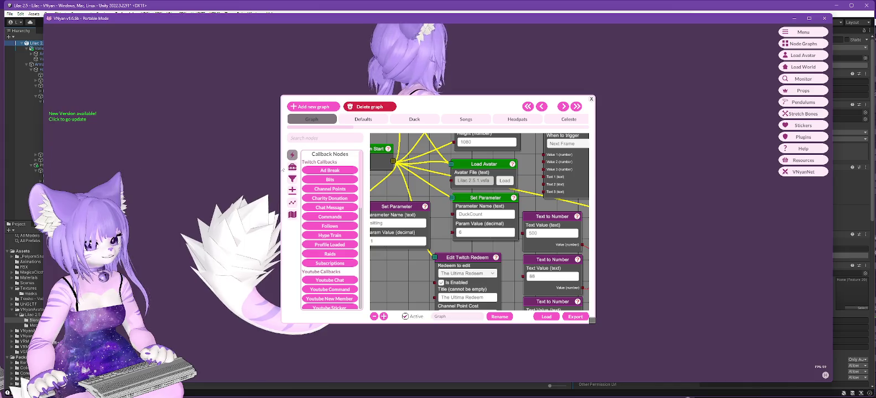
click(810, 18)
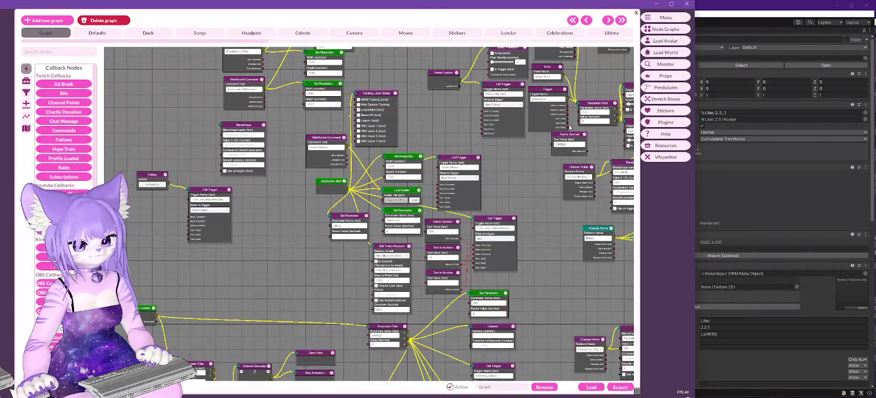
click(735, 181)
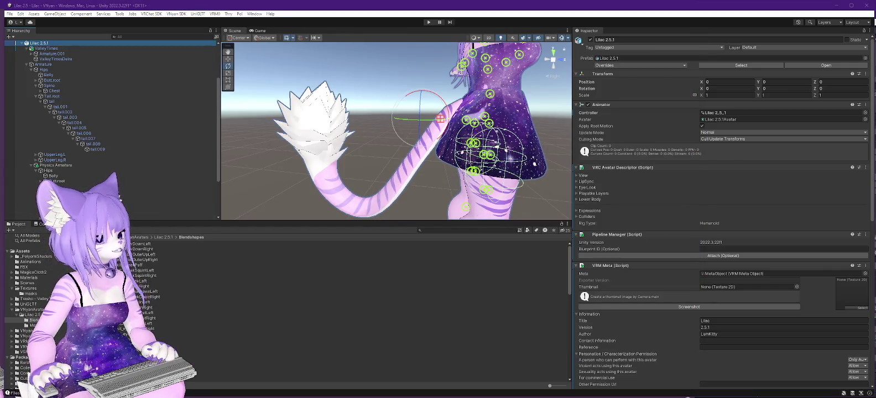
- Launch VNyan - Portable from the PreRelease folder and dismiss the VMC port error
key(alt+Tab)
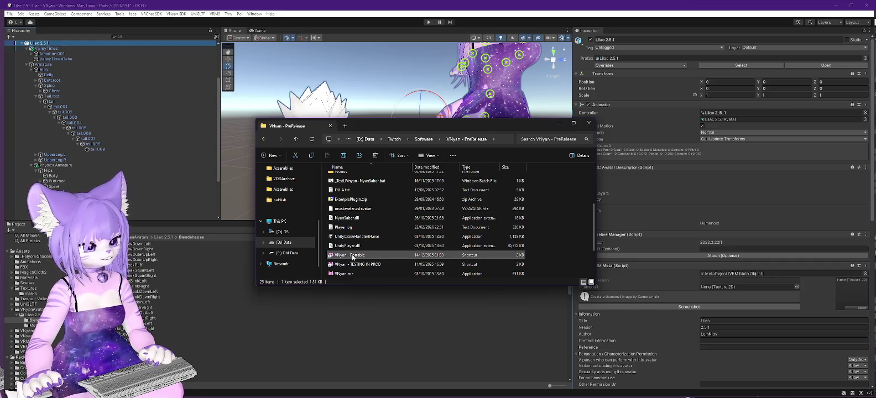
double_click(500, 255)
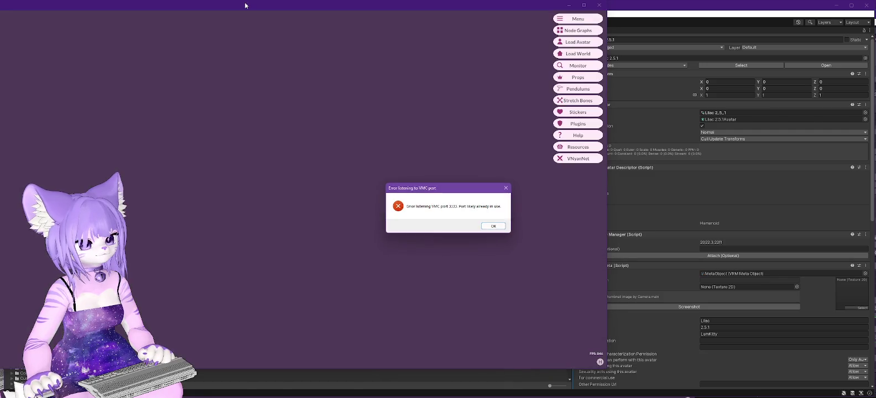
click(493, 226)
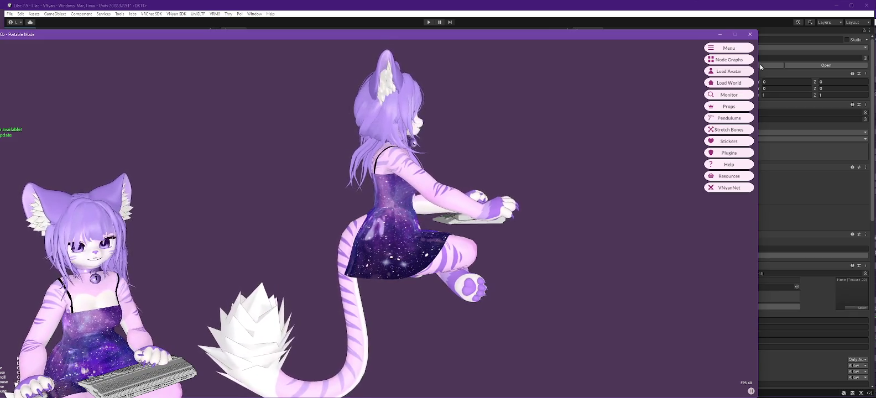
- Load Lilac 2.5.1.vsfavatar from the Lilac avatar folder in VNyan, then return to Unity
click(728, 70)
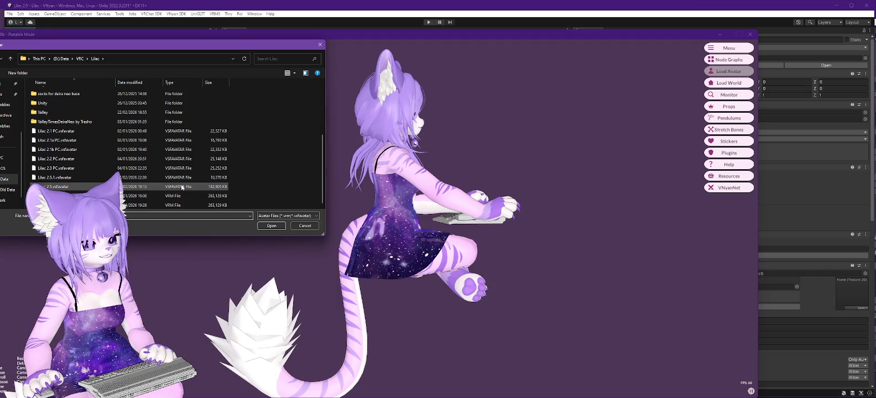
double_click(68, 177)
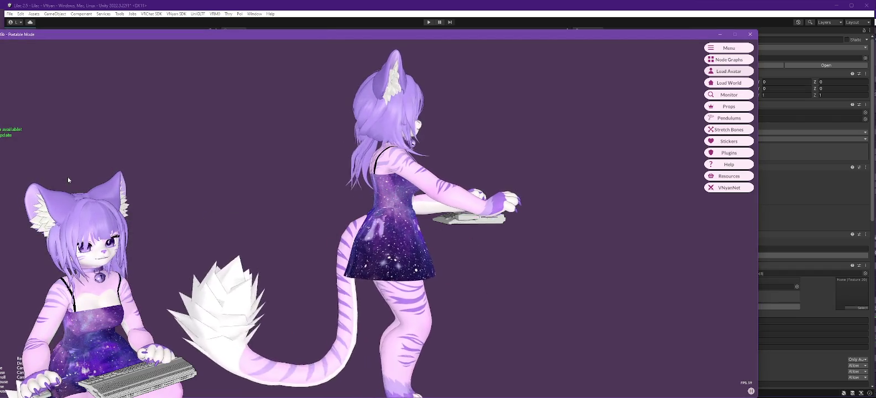
click(728, 71)
double_click(105, 165)
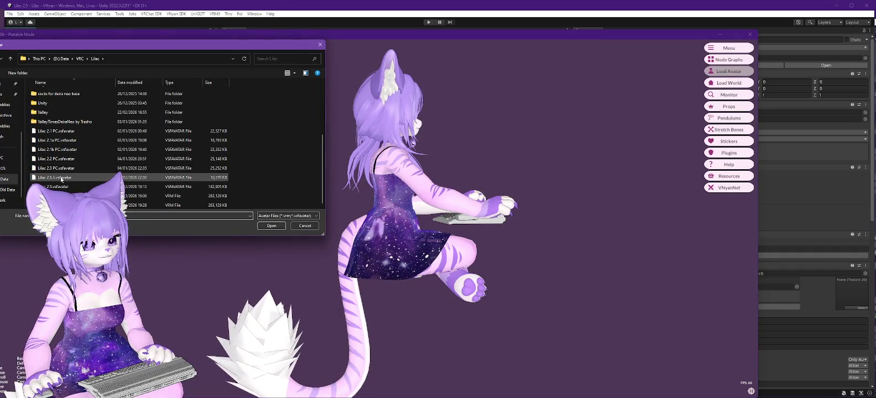
double_click(60, 176)
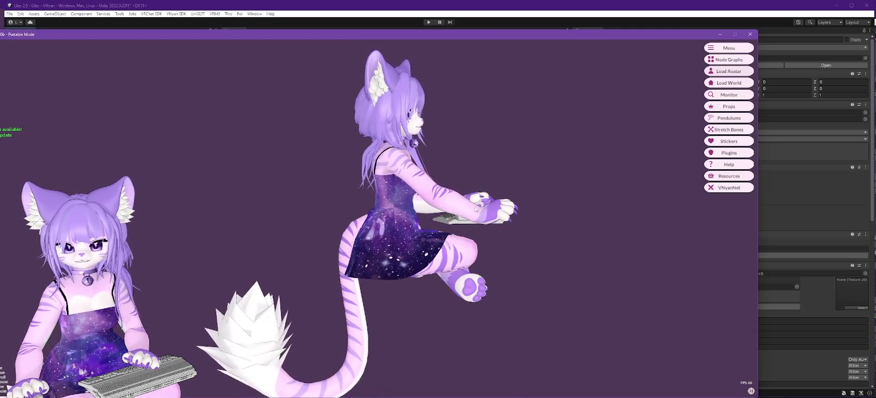
click(242, 7)
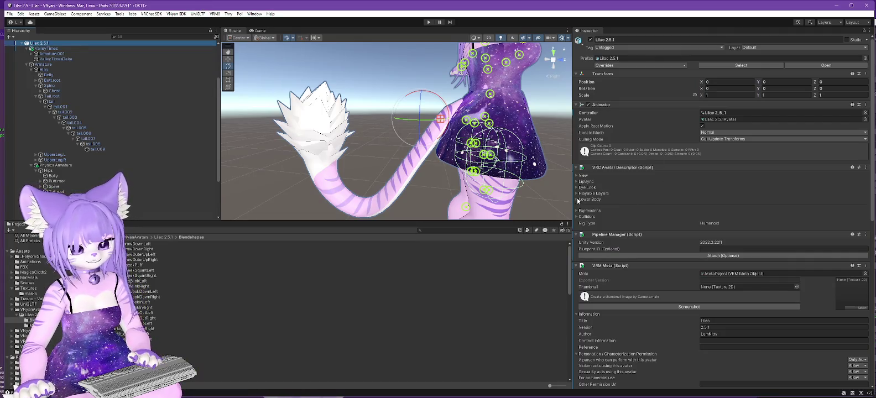
- Review Magica Cloth - Tail's Bone-Spring settings: root tail.002, damping 0.05, stiffness 0.1
scroll(111, 181, down, 5)
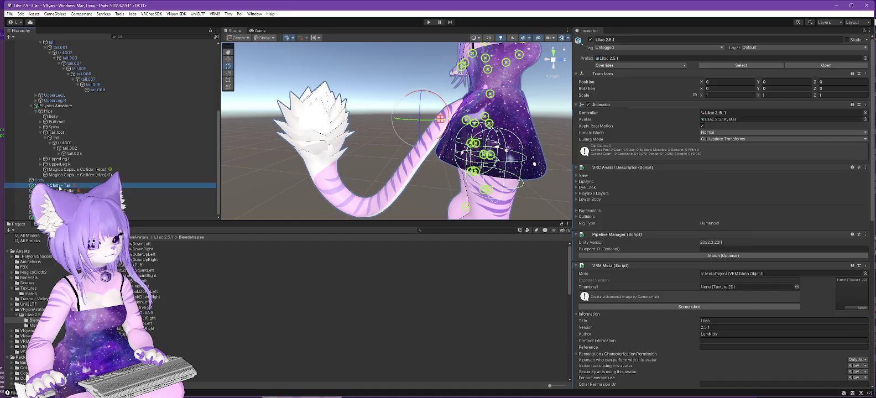
click(100, 186)
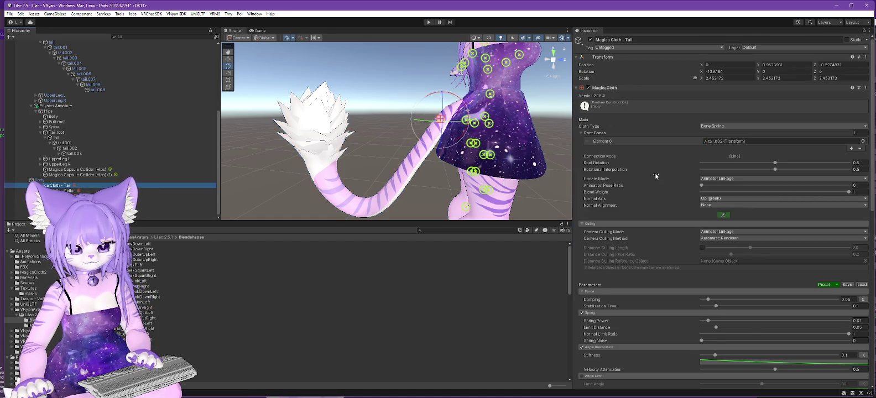
scroll(656, 176, down, 3)
scroll(656, 175, down, 3)
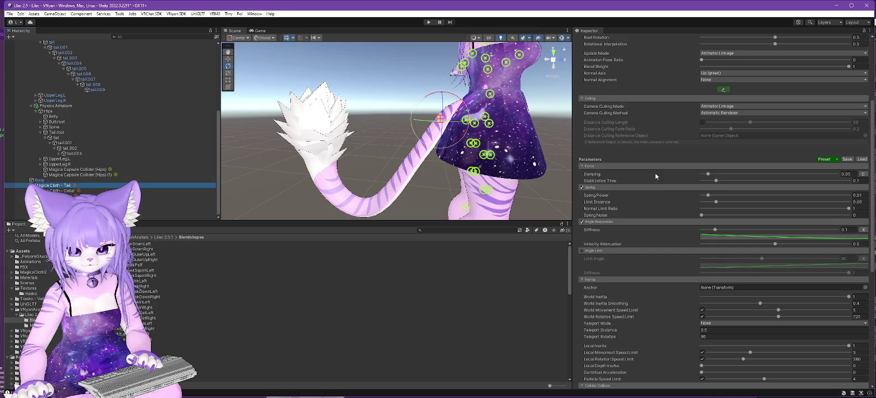
scroll(655, 176, down, 3)
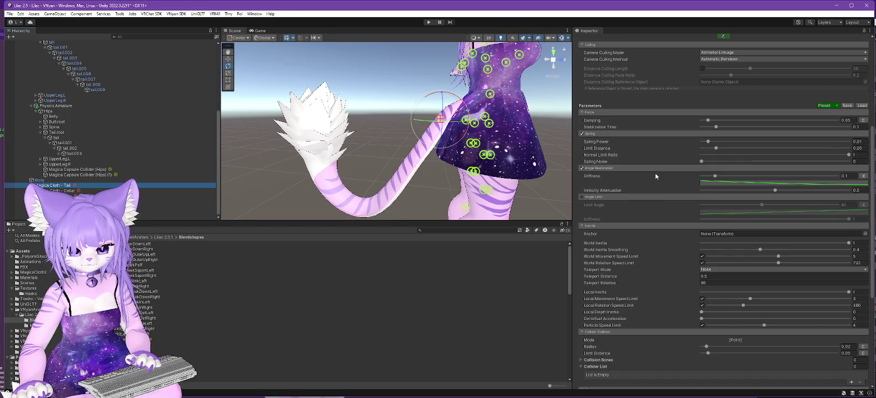
scroll(656, 175, down, 5)
scroll(656, 176, down, 3)
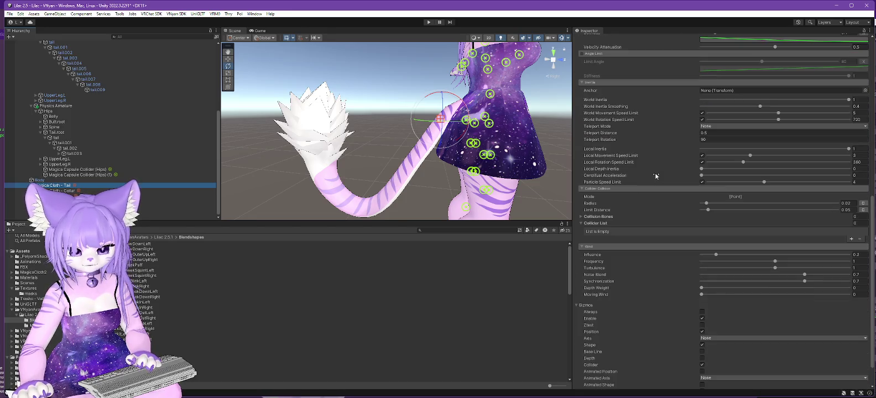
scroll(656, 177, up, 18)
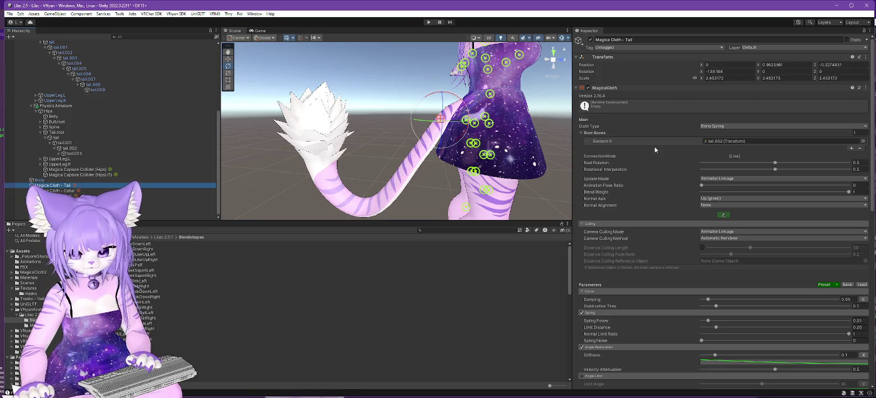
scroll(654, 146, down, 7)
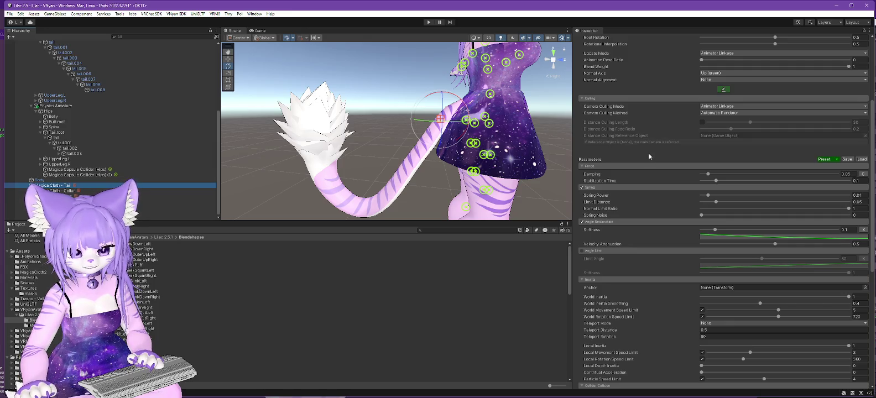
scroll(648, 153, down, 3)
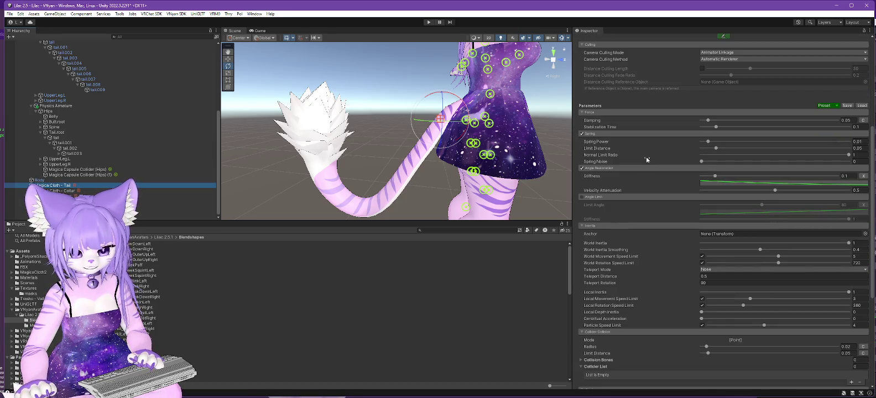
scroll(646, 159, down, 4)
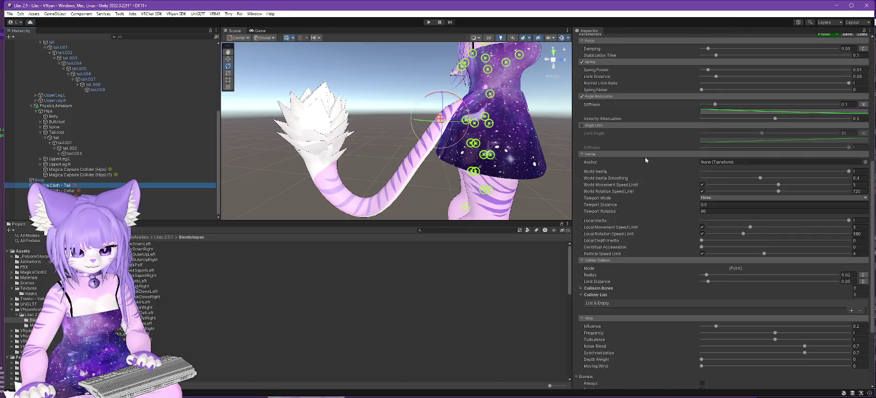
scroll(645, 159, down, 6)
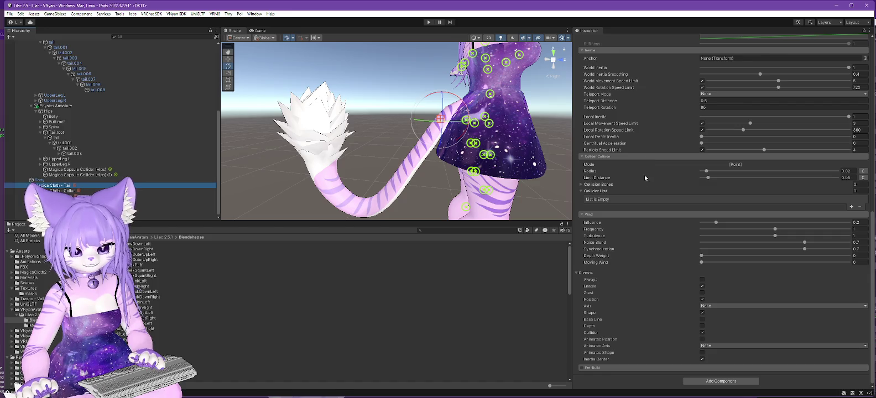
scroll(633, 180, up, 18)
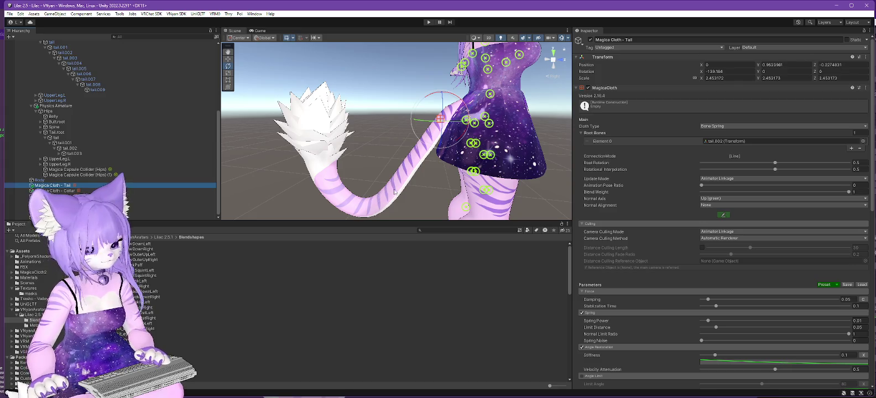
- Copy the Magica Cloth - Tail component settings, then delete the Magica Cloth - Tail object
right_click(632, 87)
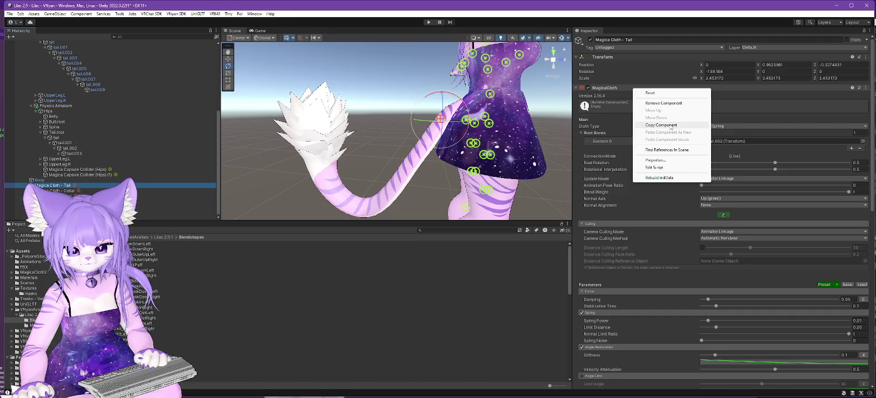
click(661, 125)
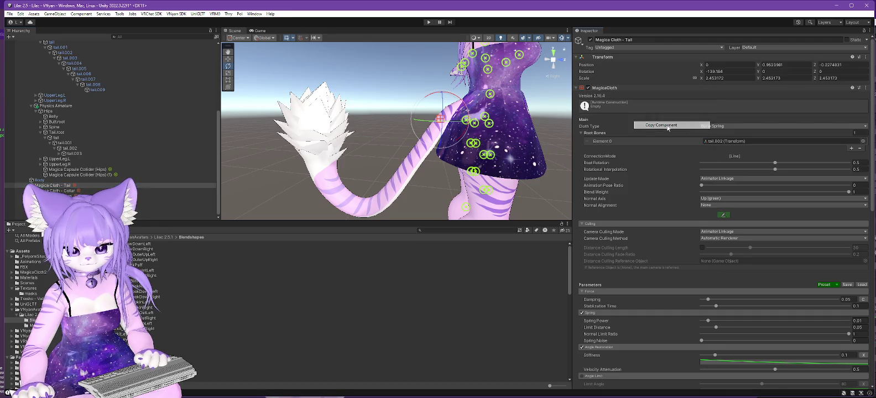
right_click(63, 186)
click(81, 171)
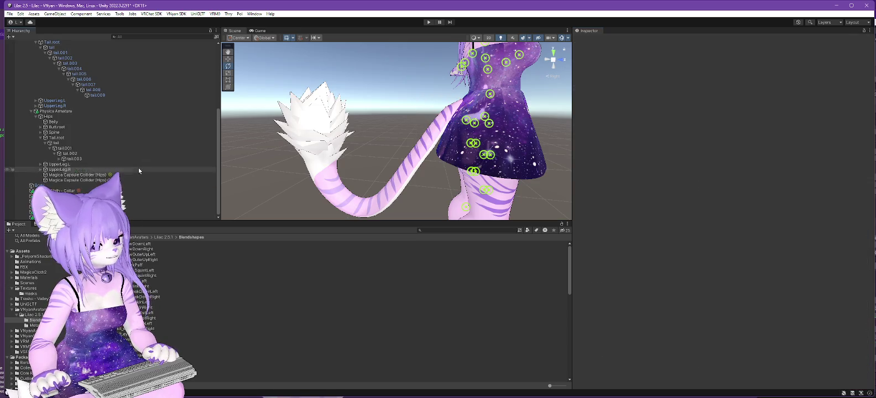
- Add a new Magica Cloth under Lilac 2.5.1 and paste the copied tail.002 Bone Spring settings
scroll(139, 166, up, 10)
click(40, 101)
right_click(41, 103)
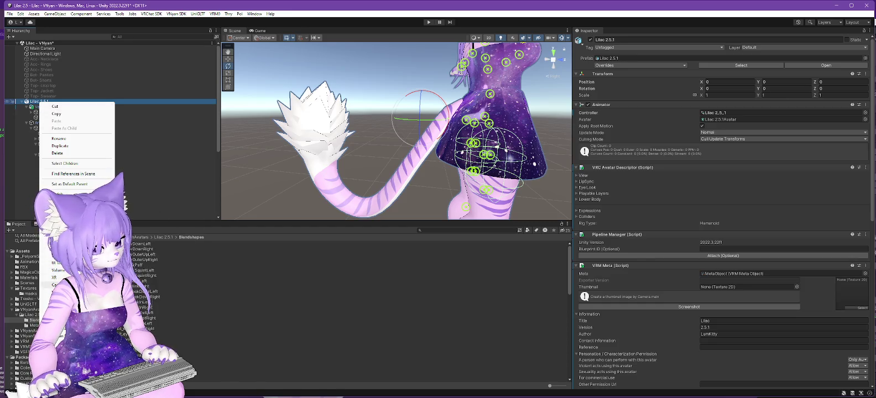
mouse_move(158, 299)
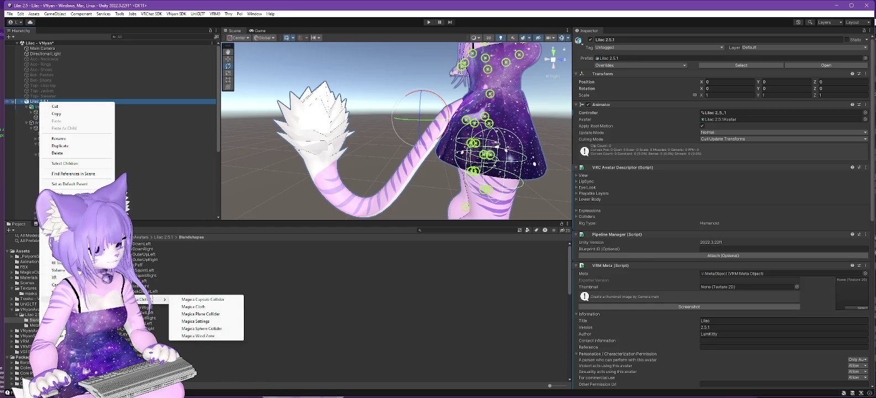
click(200, 307)
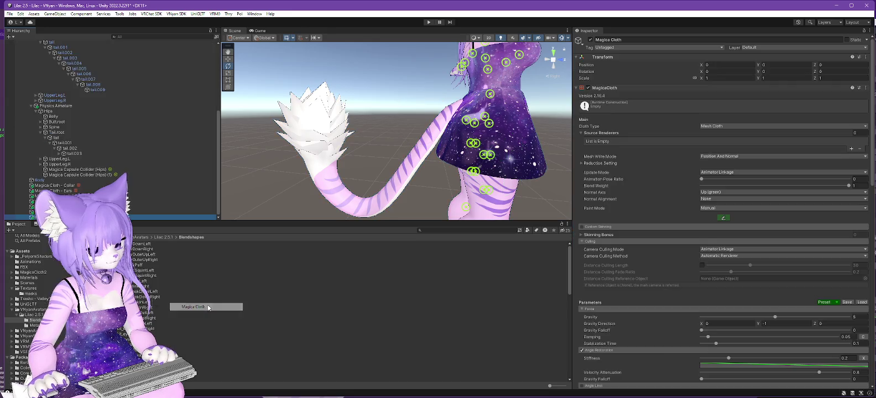
right_click(650, 87)
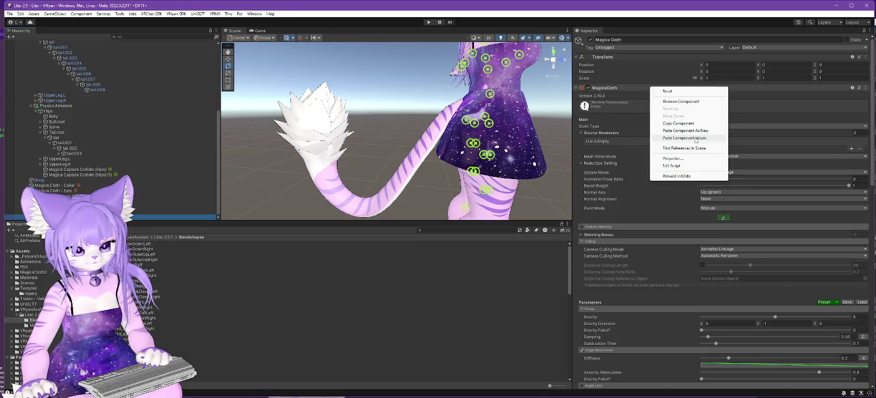
click(695, 138)
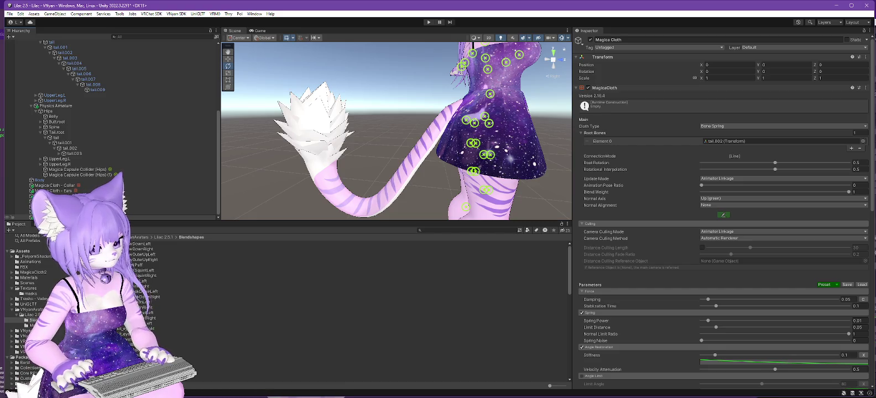
scroll(87, 106, up, 7)
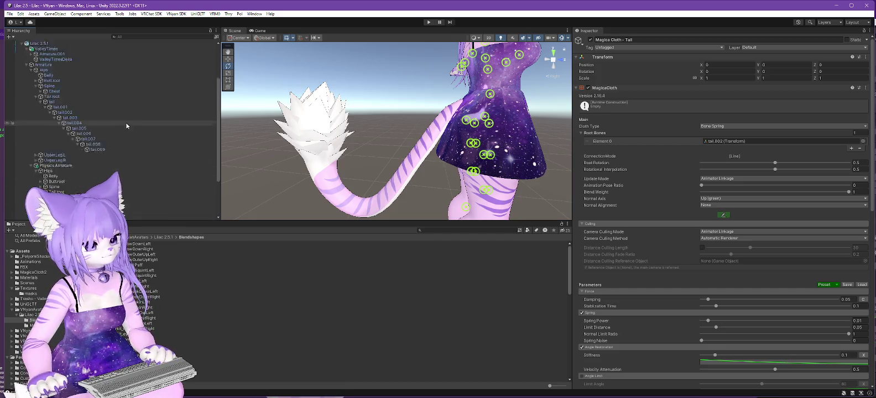
click(31, 102)
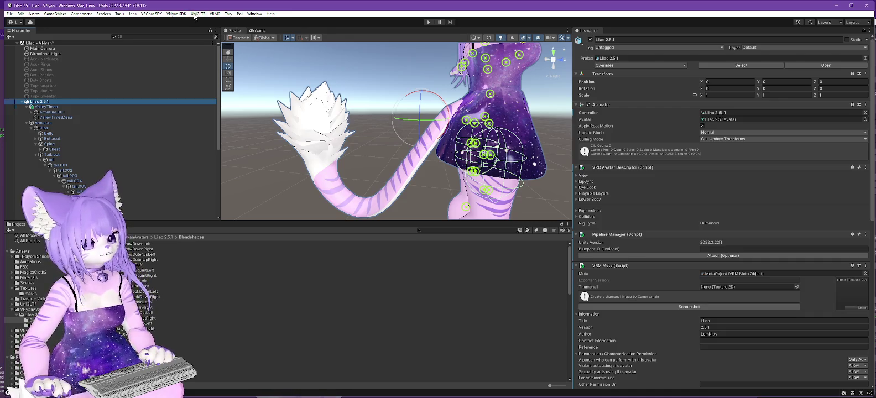
- Export Lilac 2.5.1 via VNyan SDK, overwriting Lilac 2.5.1.vsfavatar
click(177, 14)
mouse_move(233, 25)
click(265, 36)
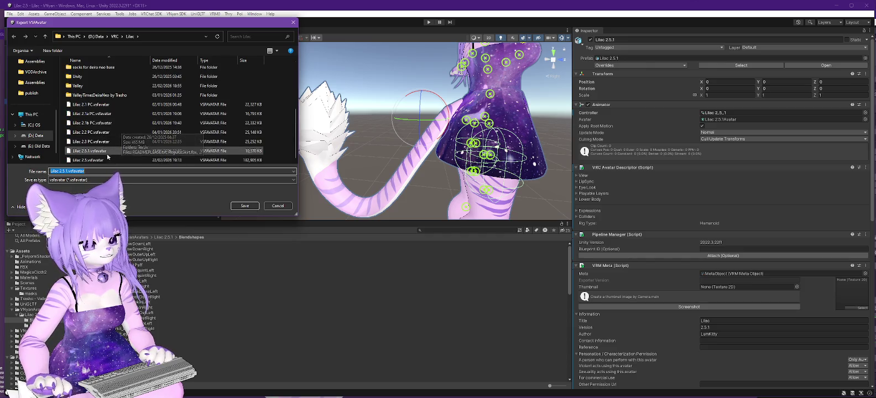
click(108, 153)
click(244, 207)
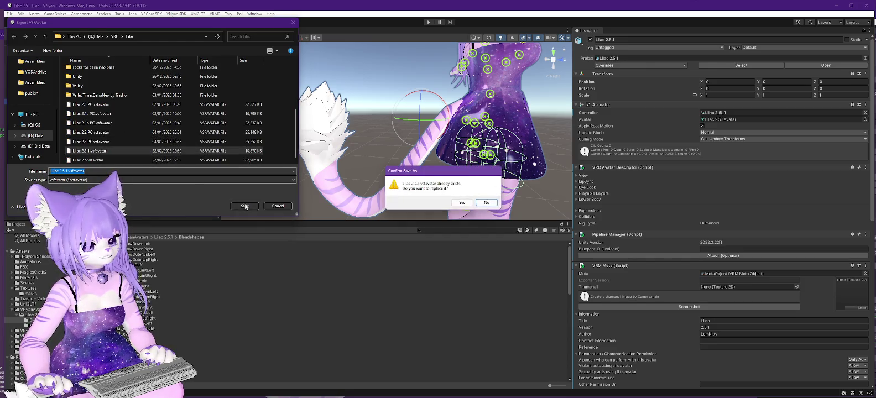
click(462, 203)
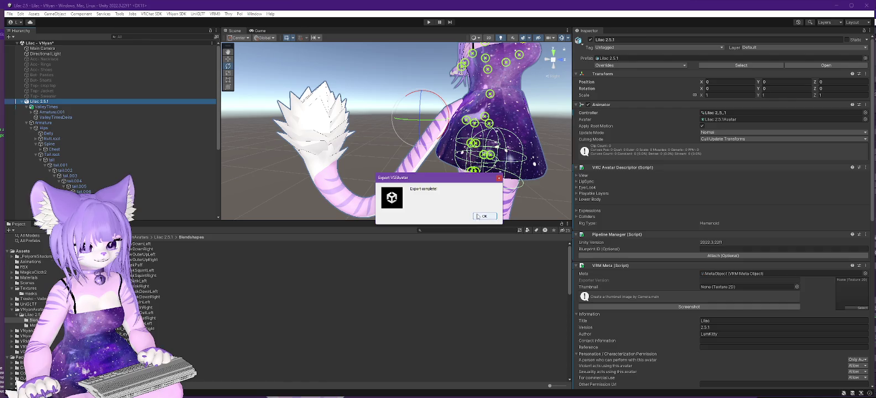
click(484, 216)
key(alt+Tab)
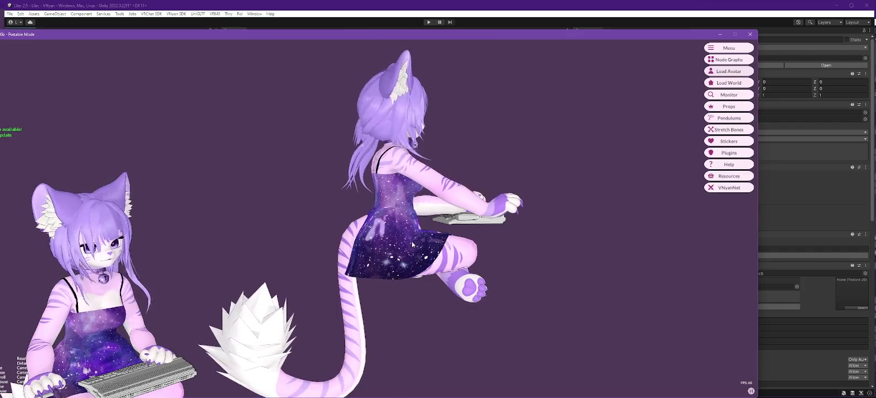
- Load the Lilac 2.5.1 avatar in VNyan, turn it to face the camera, then return to Unity
click(734, 72)
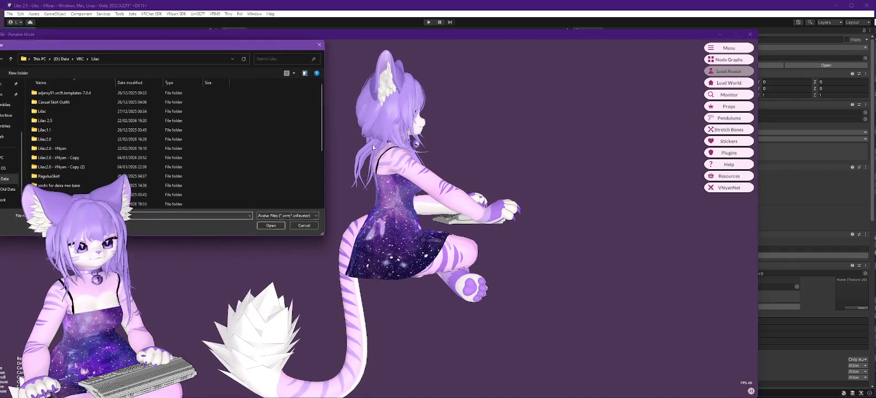
double_click(55, 178)
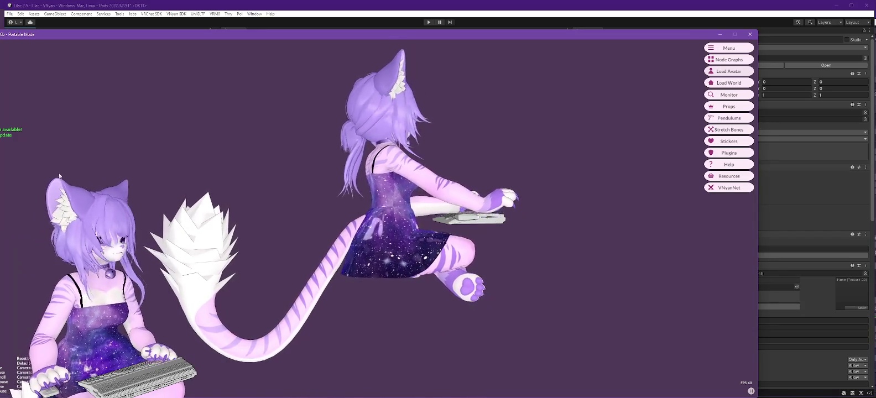
mouse_move(385, 236)
mouse_down()
mouse_move(470, 183)
mouse_move(553, 105)
mouse_up()
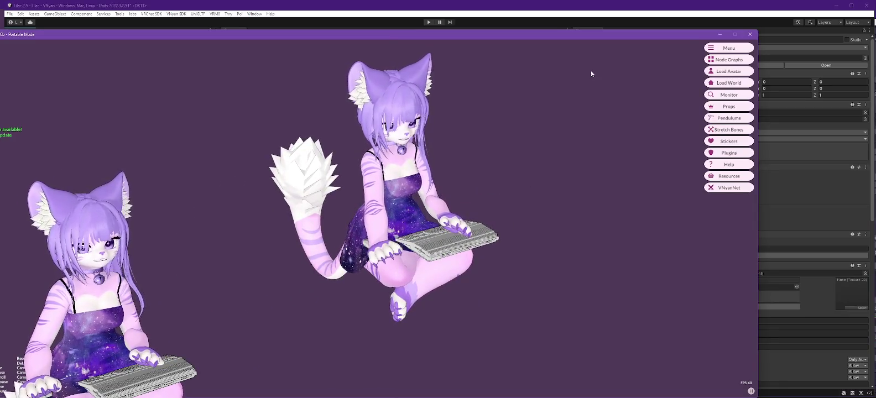
click(387, 19)
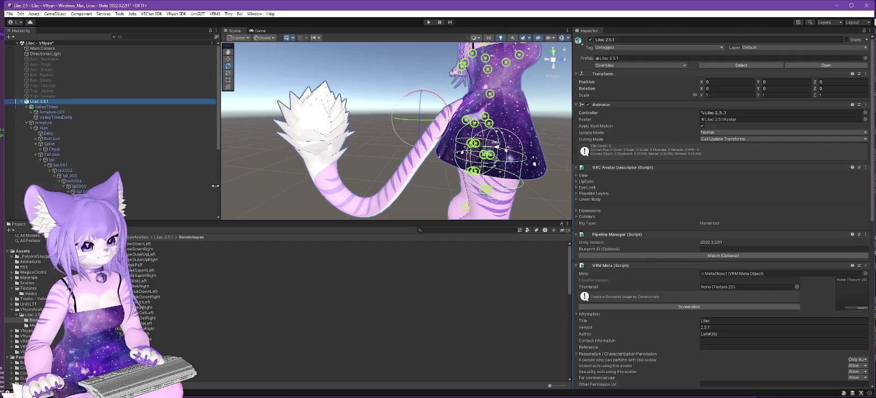
- Find the tail cloth's root bone and delete the Tail.root chain from the Physics Armature
scroll(110, 127, down, 7)
click(166, 217)
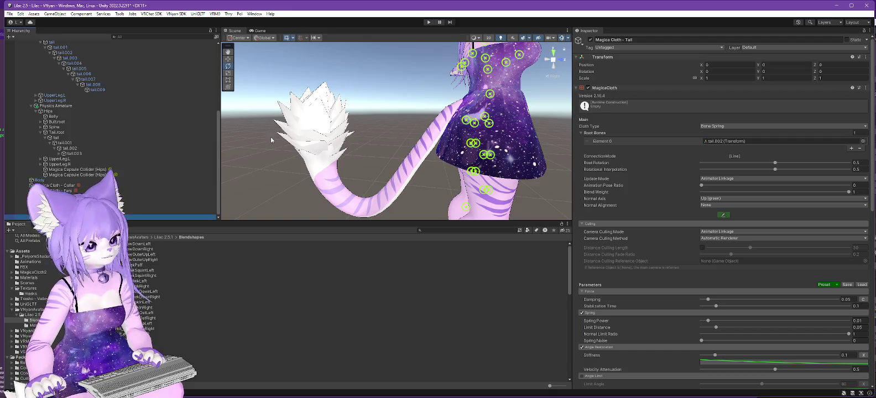
scroll(127, 120, up, 7)
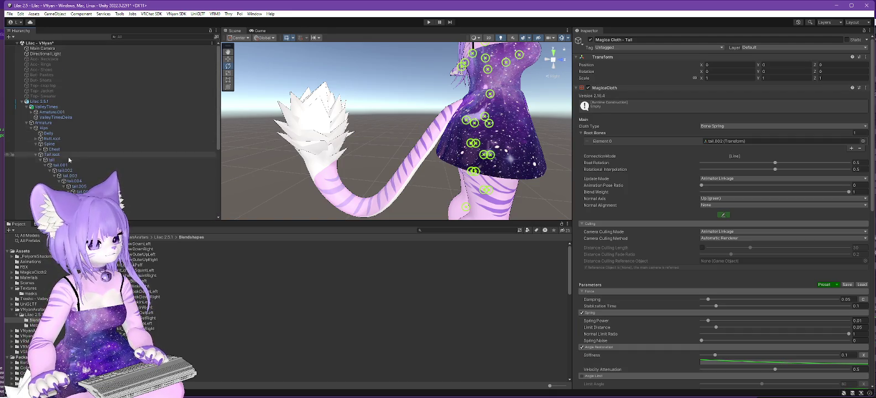
click(712, 140)
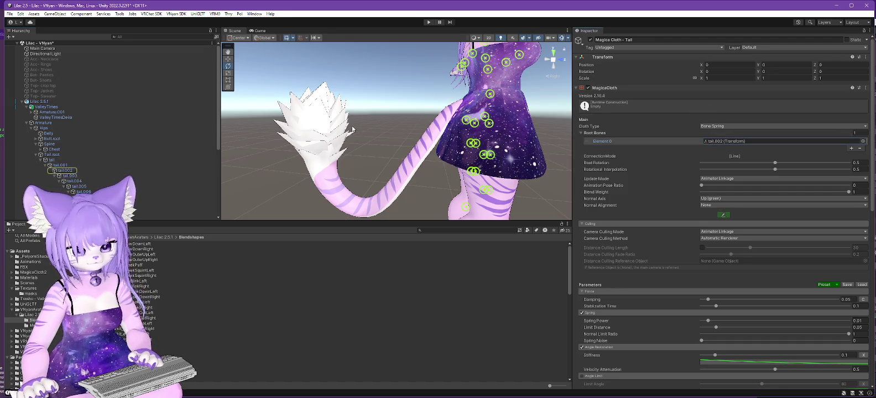
scroll(154, 127, down, 7)
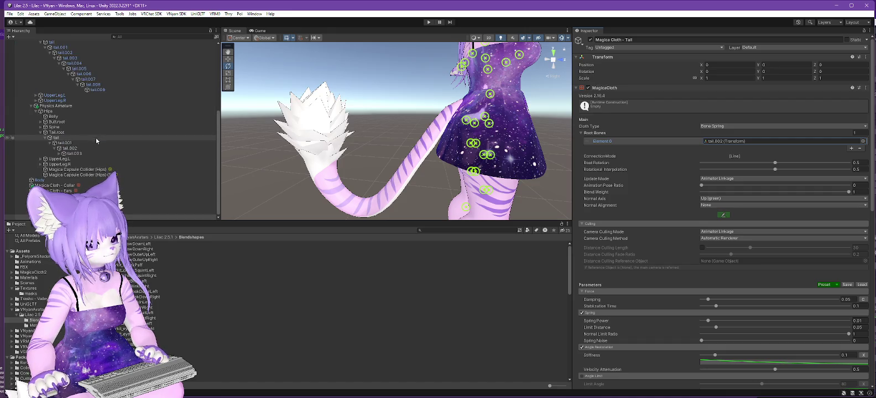
click(63, 134)
key(Delete)
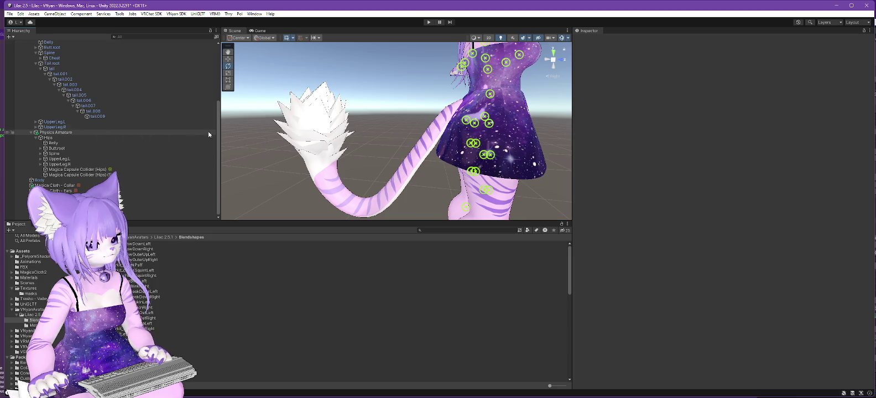
- Play-test the scene to check the tail physics, then stop play mode
click(177, 217)
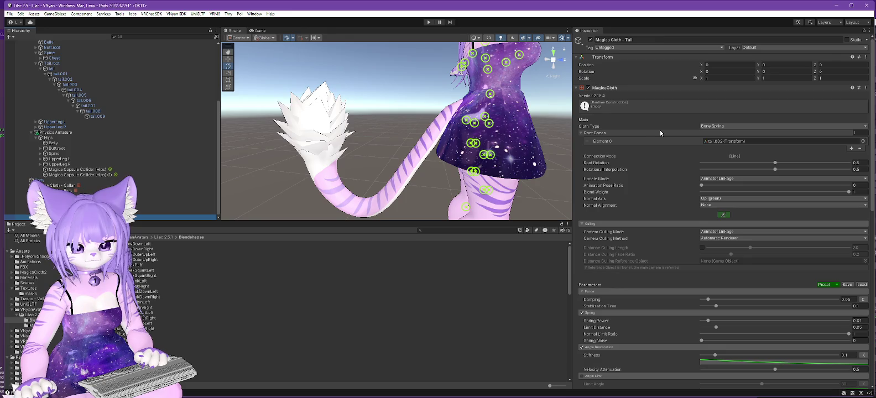
scroll(649, 130, down, 10)
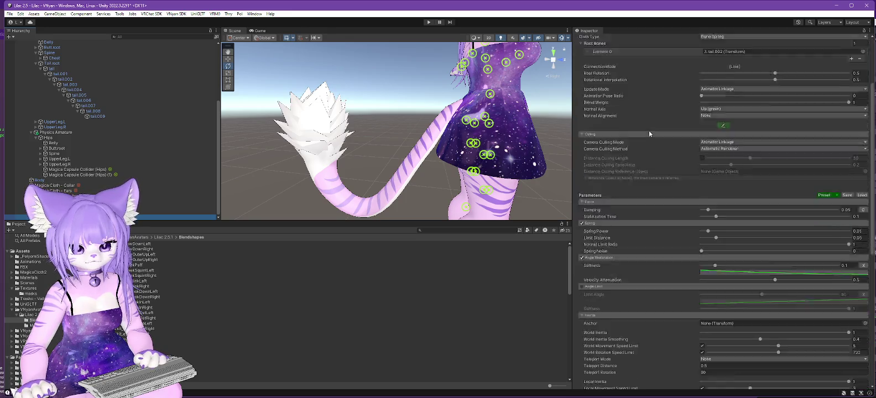
click(430, 23)
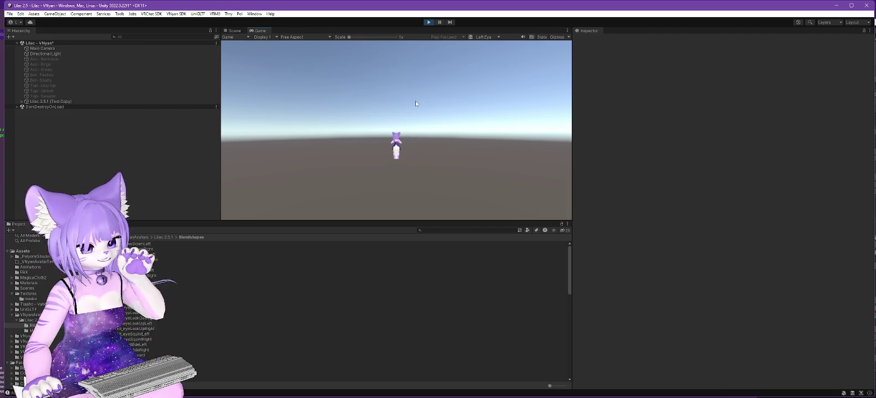
click(427, 22)
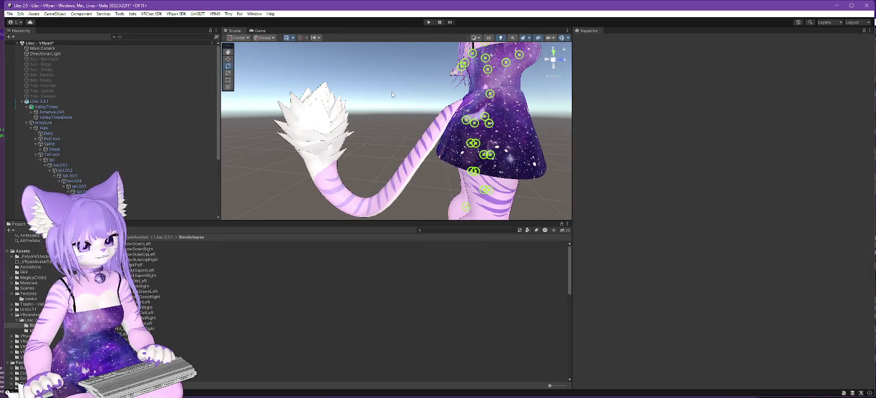
click(40, 102)
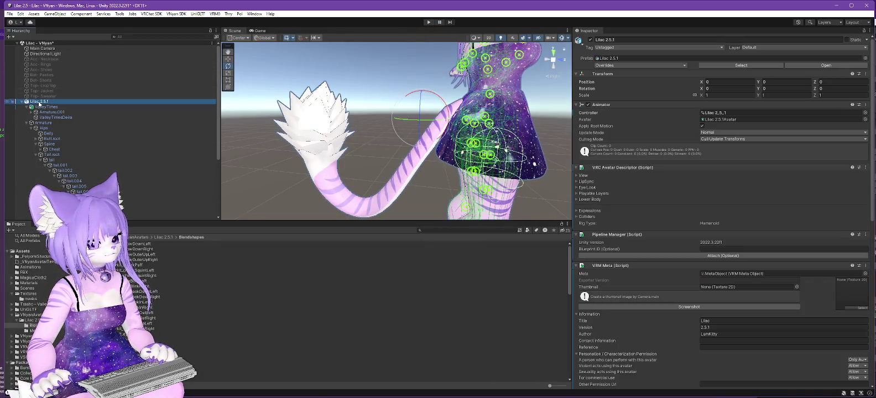
- Export the edited Lilac 2.5.1 through VNyan SDK, replacing Lilac 2.5.1.vsfavatar
click(173, 14)
mouse_move(204, 26)
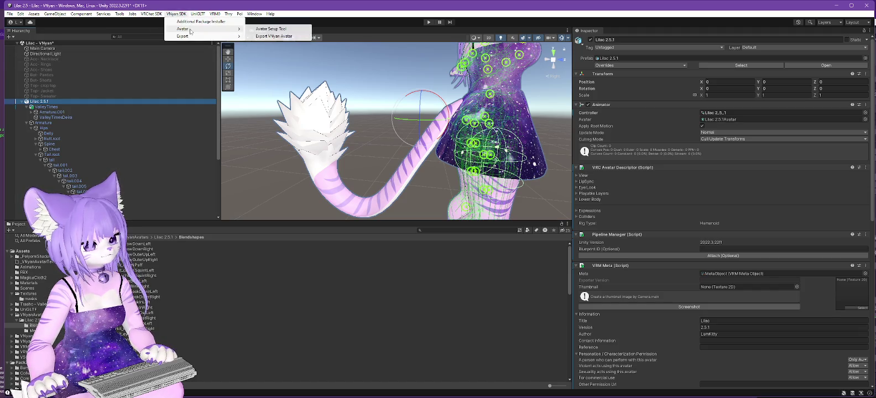
click(277, 36)
scroll(125, 113, down, 4)
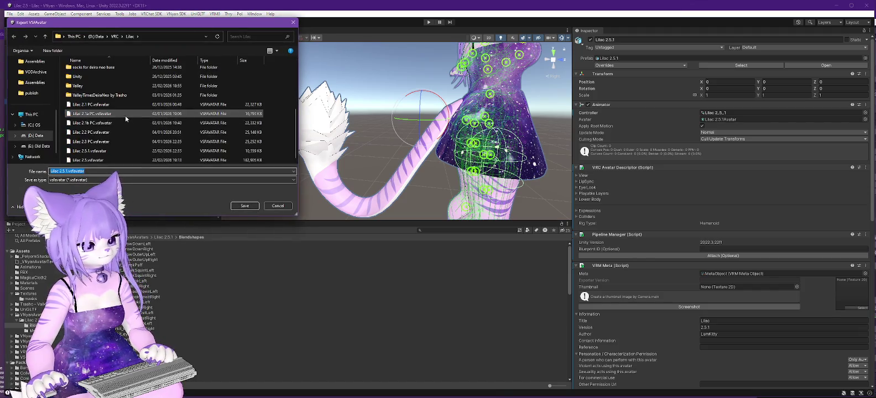
double_click(88, 150)
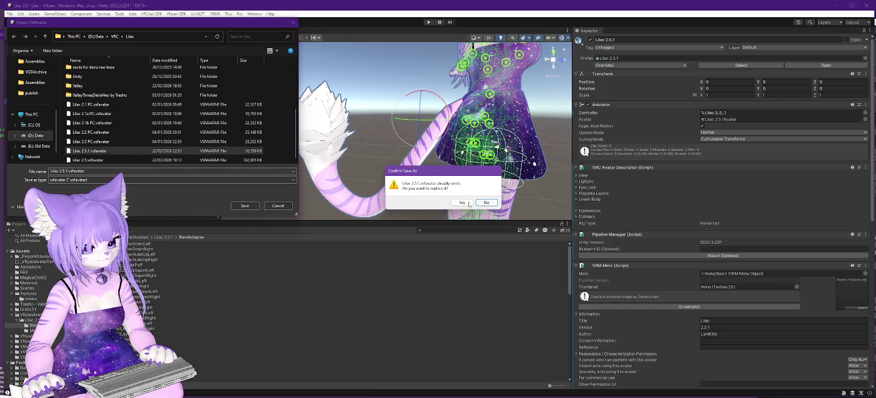
click(468, 204)
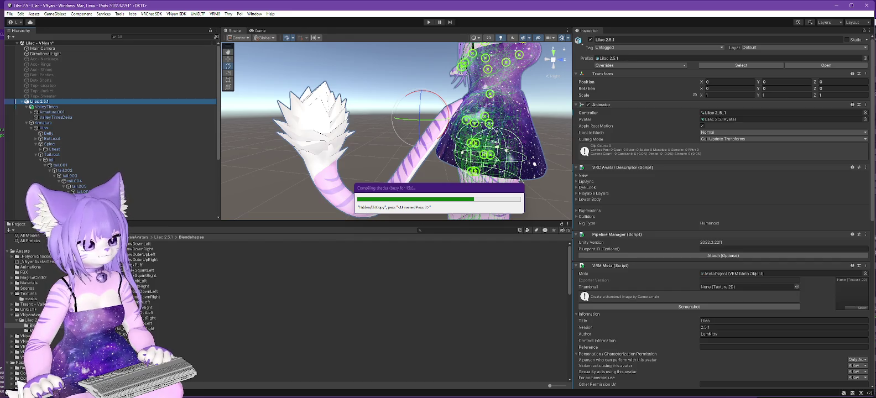
key(Return)
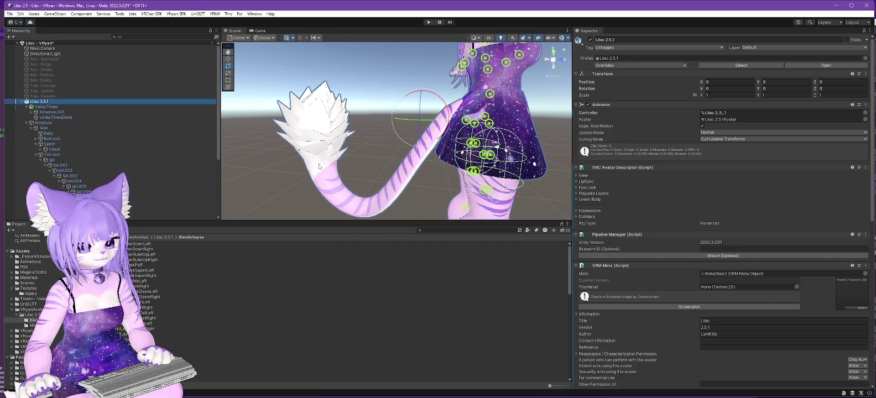
key(alt+Tab)
click(729, 70)
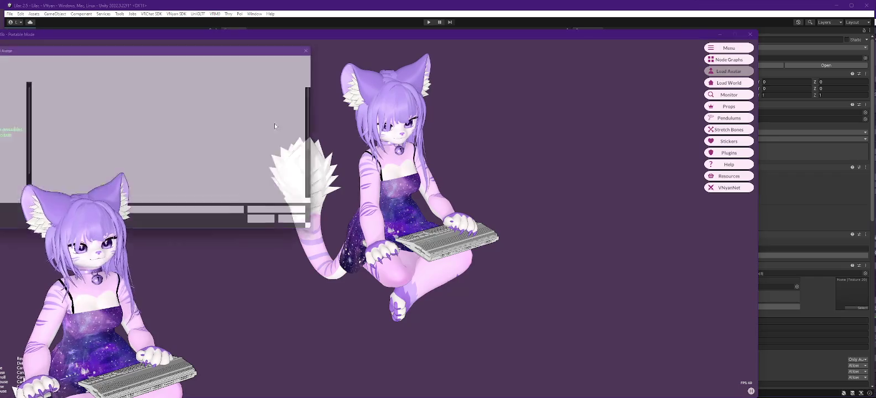
- Load the re-exported Lilac vsfavatar, view it from the side, and open Node Graphs
double_click(75, 187)
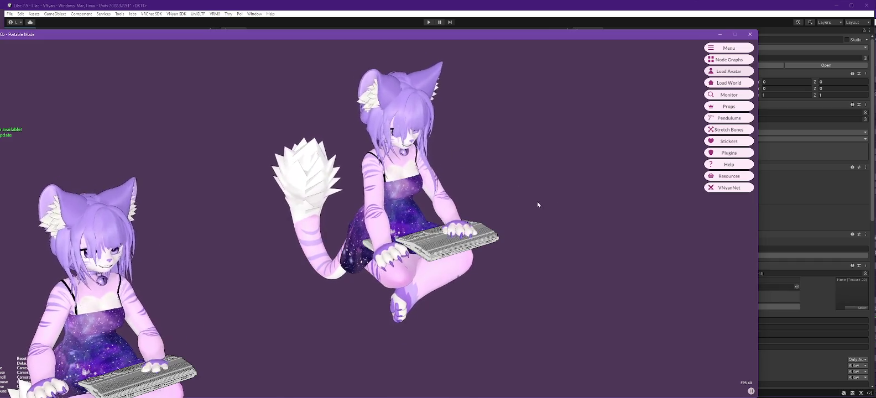
drag(538, 201, 388, 216)
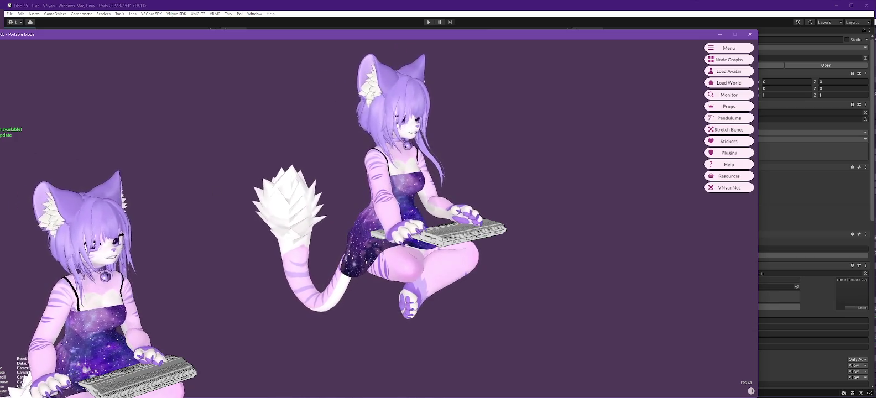
click(729, 60)
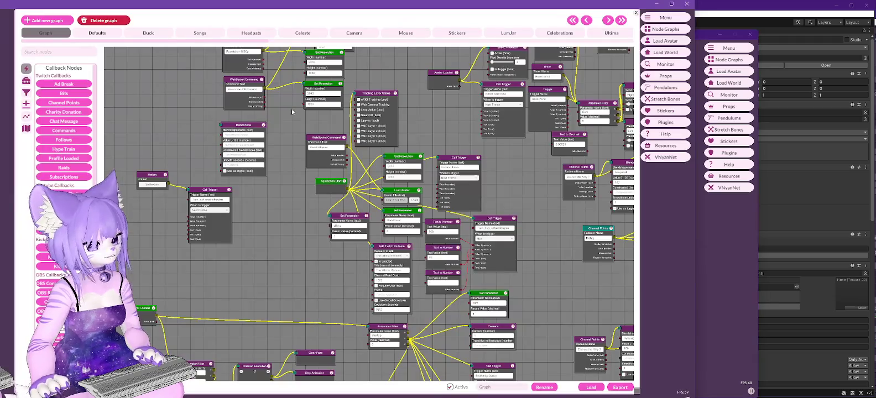
- Close the node graph editor, reload the Lilac avatar file, and return to Unity
click(636, 12)
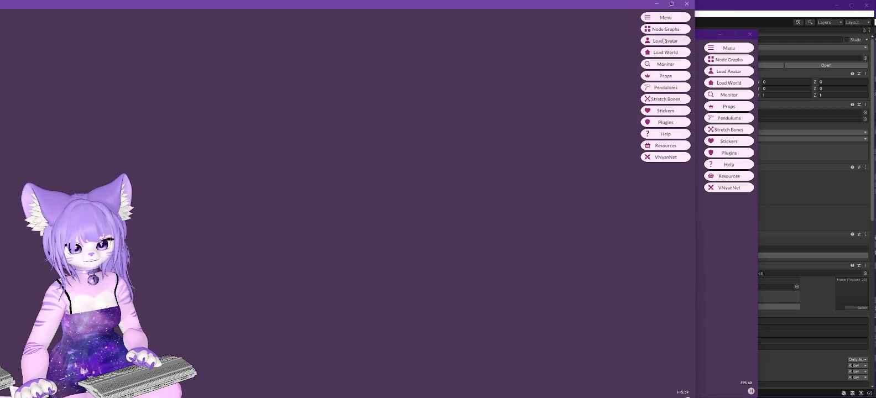
click(665, 40)
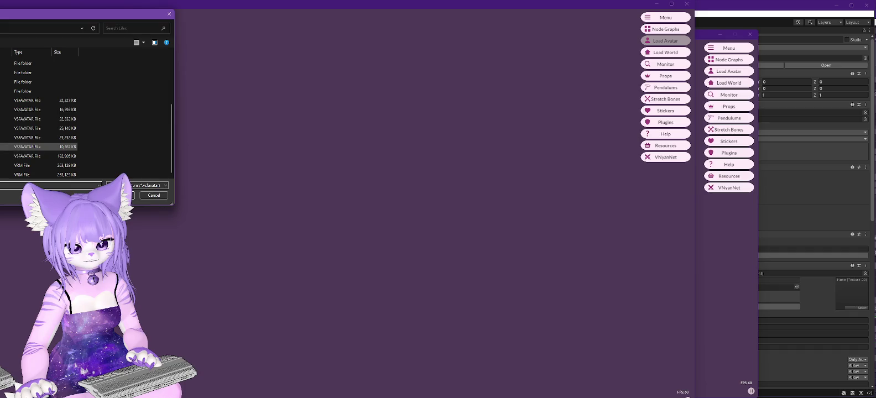
double_click(39, 147)
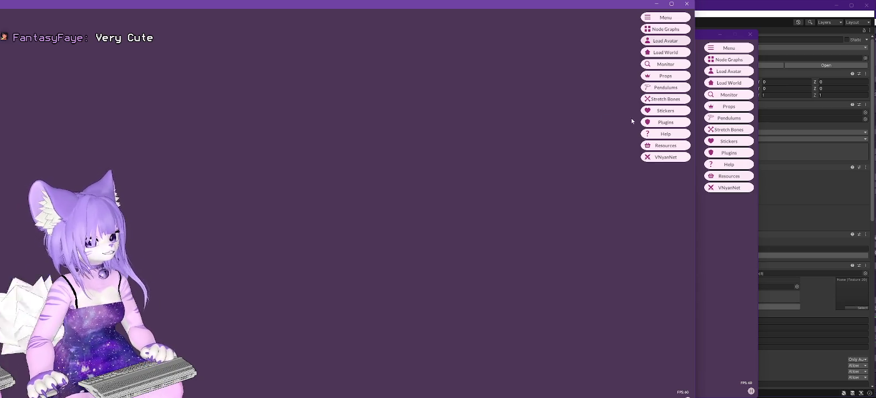
click(775, 8)
scroll(97, 177, down, 5)
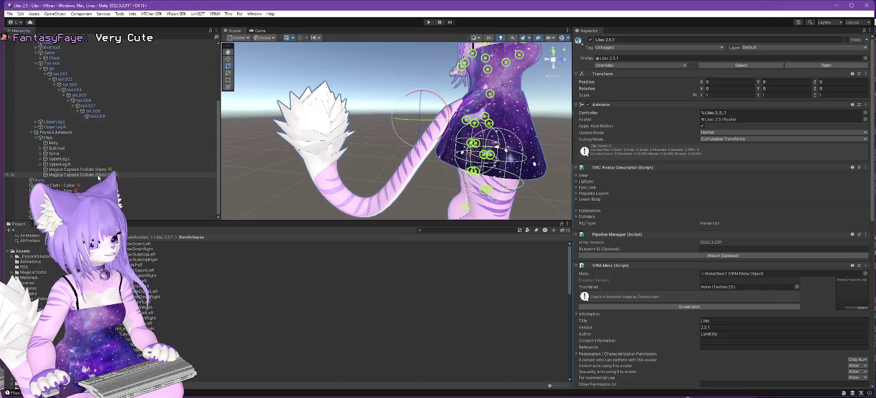
- Locate Magica Cloth - Collar's root bone and Jaw collider, then switch to the Lilac 2.0 window
click(61, 186)
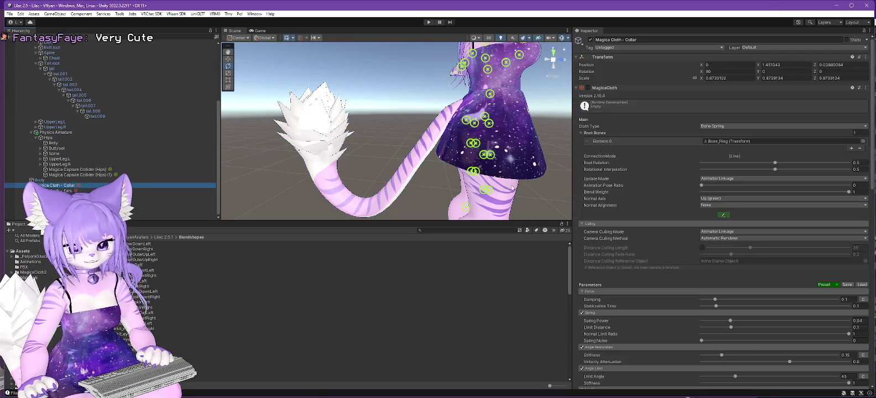
click(724, 142)
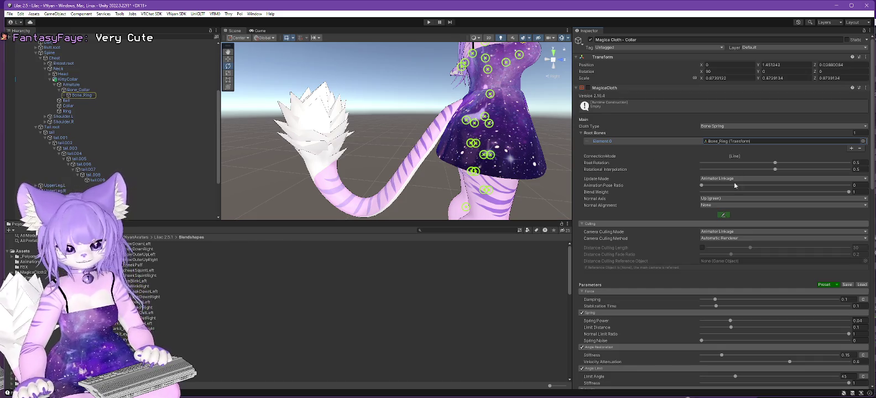
scroll(735, 180, down, 10)
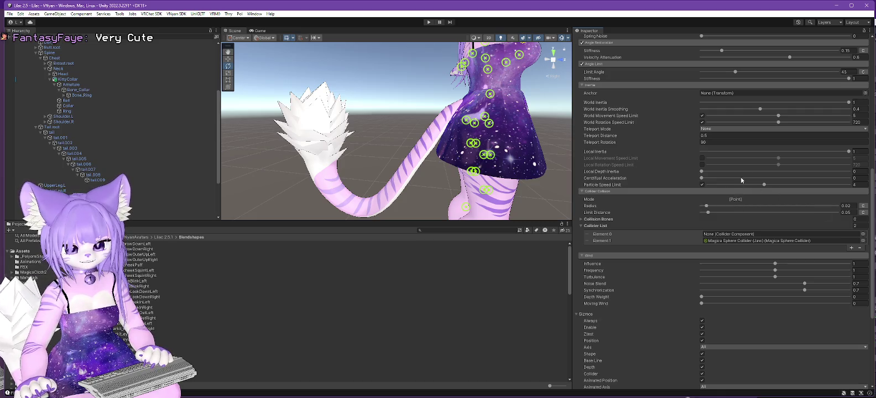
click(768, 241)
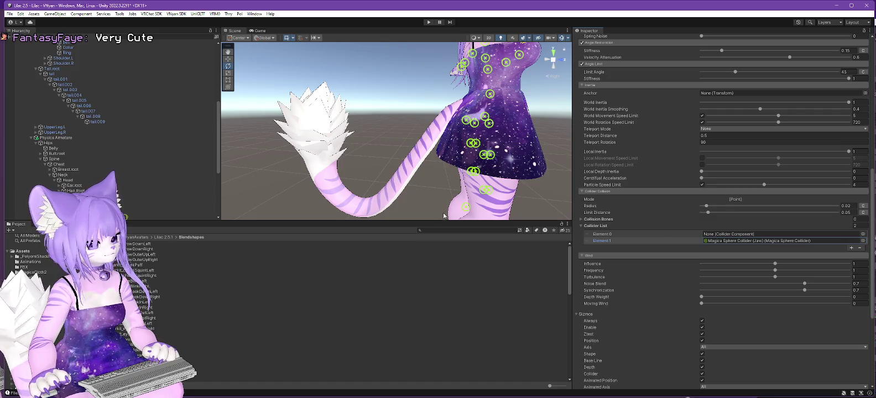
key(alt+Tab)
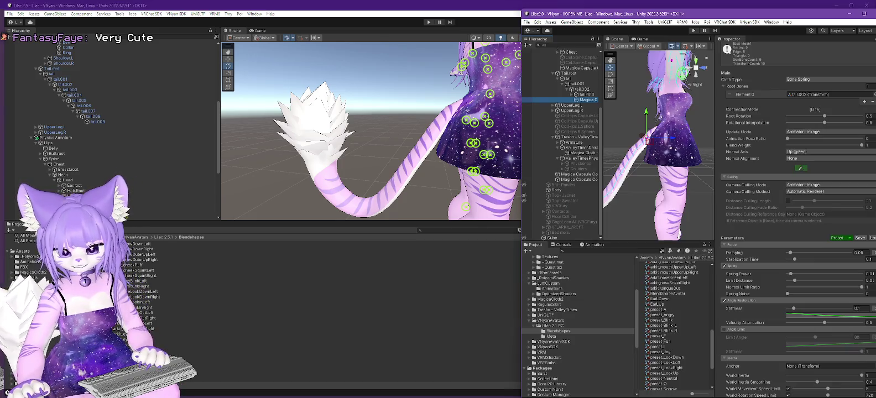
- In Lilac 2.0, expand Chest > KittyCollar > Bone_Collar > Bone_Ring and select its Magica Cloth
scroll(796, 184, down, 3)
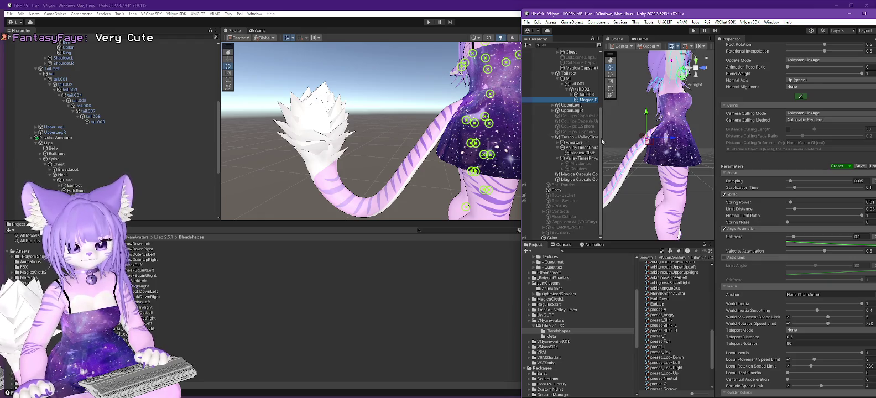
drag(603, 138, 666, 135)
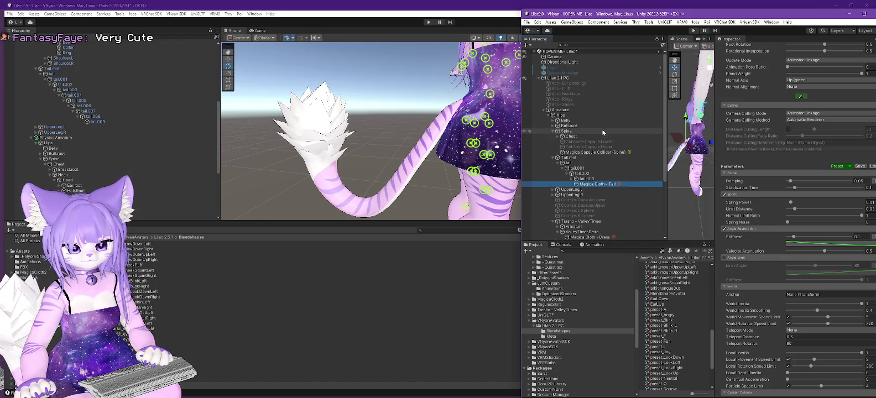
scroll(601, 129, down, 3)
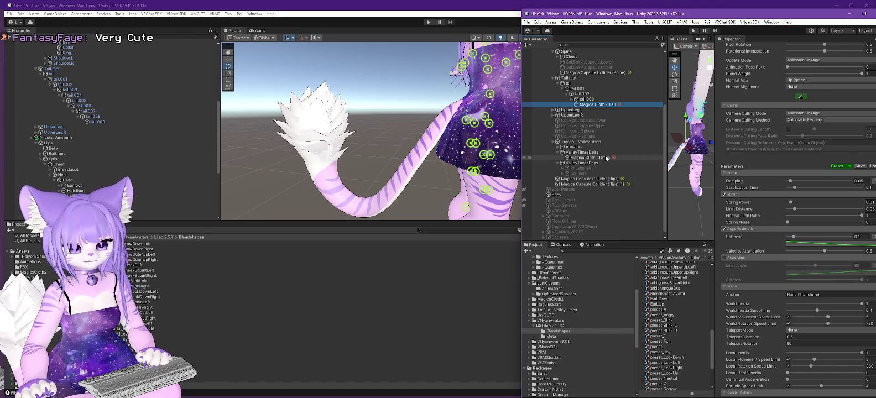
scroll(605, 155, up, 2)
click(561, 97)
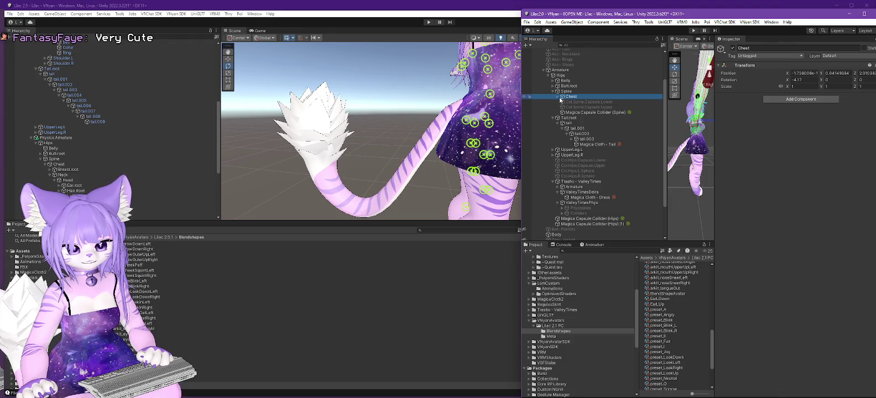
click(557, 97)
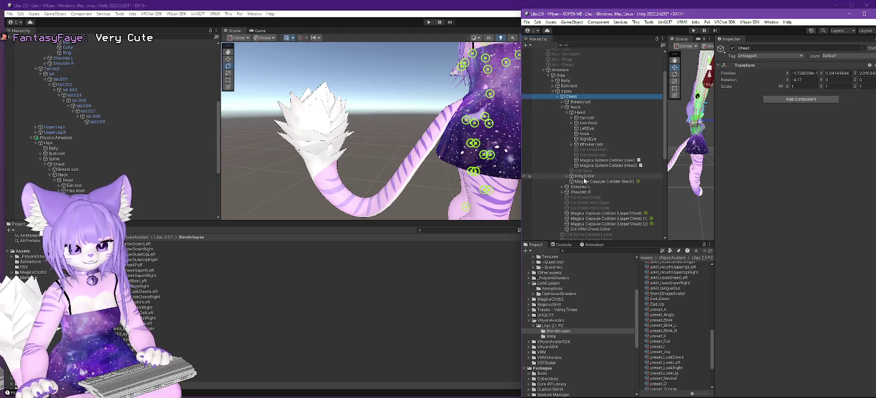
click(568, 176)
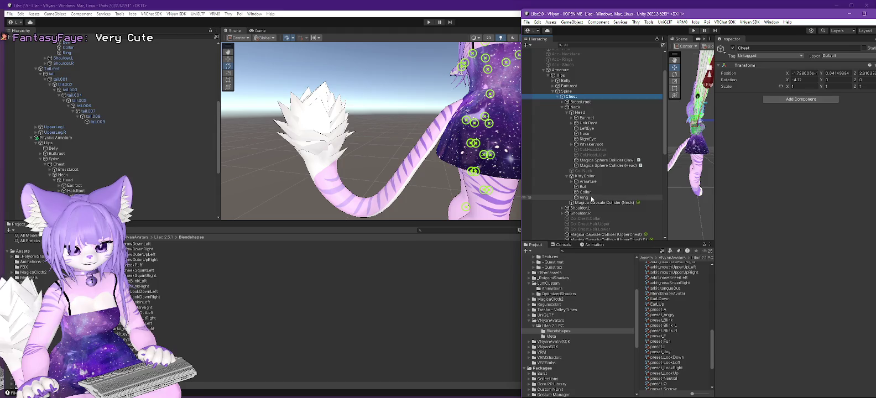
click(577, 186)
click(582, 192)
click(600, 198)
- Review the old collar cloth settings, then maximize the Lilac 2.5 editor and orbit the scene
scroll(811, 214, down, 6)
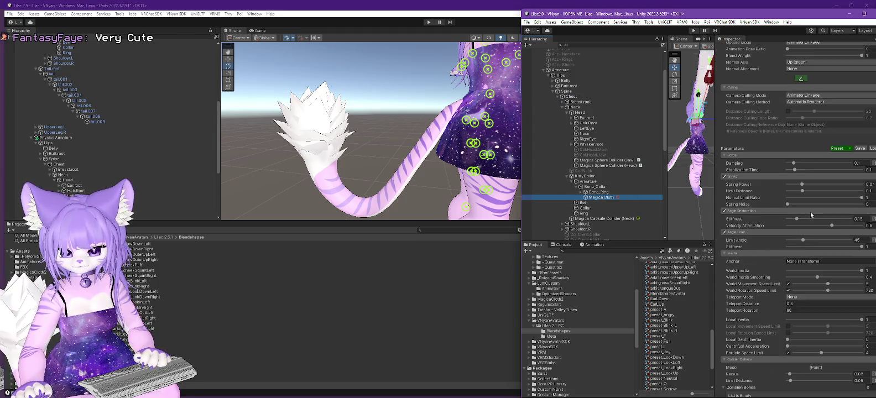
scroll(811, 214, down, 6)
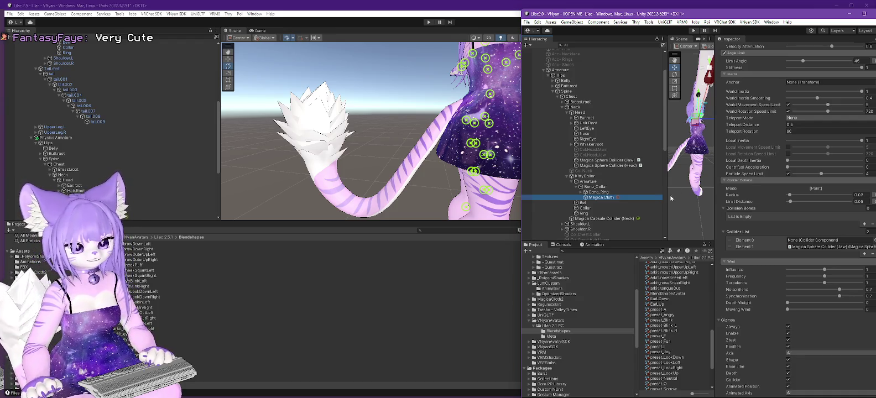
scroll(781, 169, up, 15)
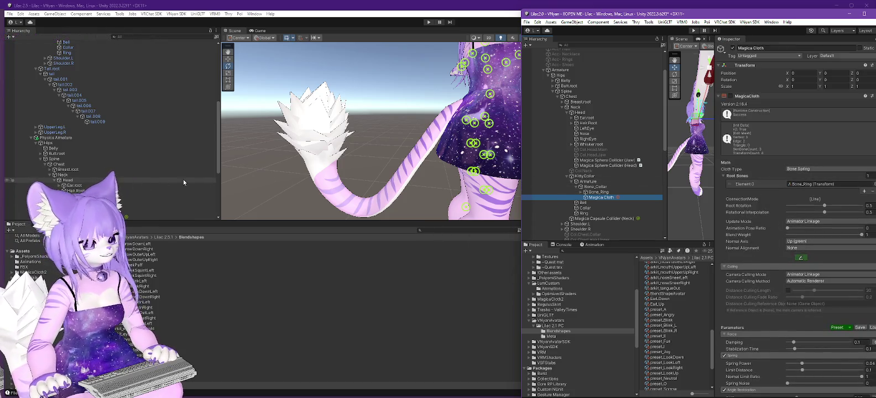
double_click(423, 7)
drag(520, 145, 423, 167)
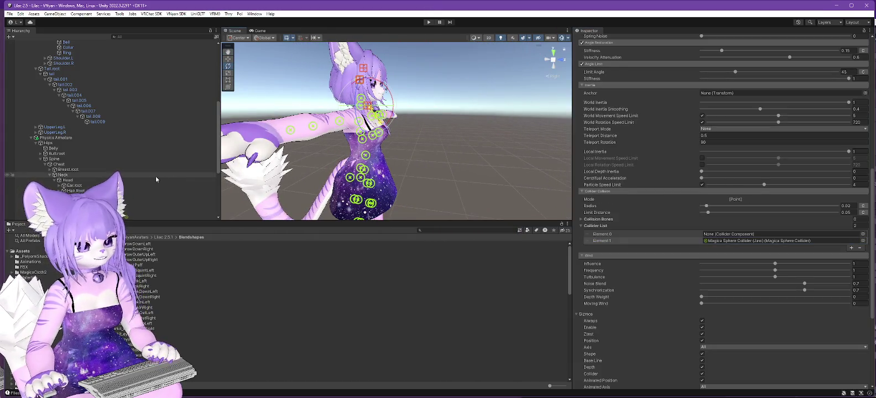
- Zoom the Scene view onto the avatar's torso and neck colliders
scroll(128, 169, down, 5)
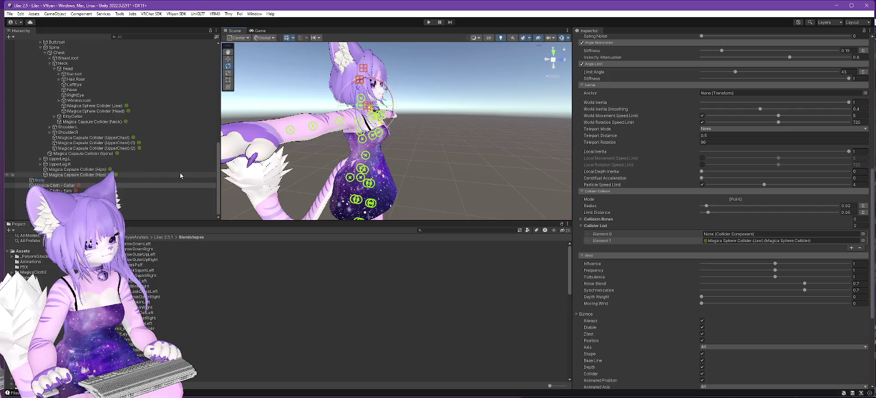
scroll(465, 180, up, 5)
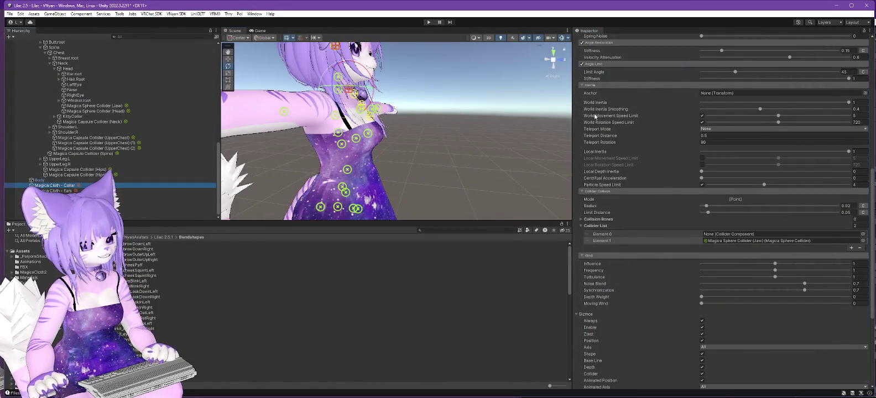
scroll(660, 117, up, 10)
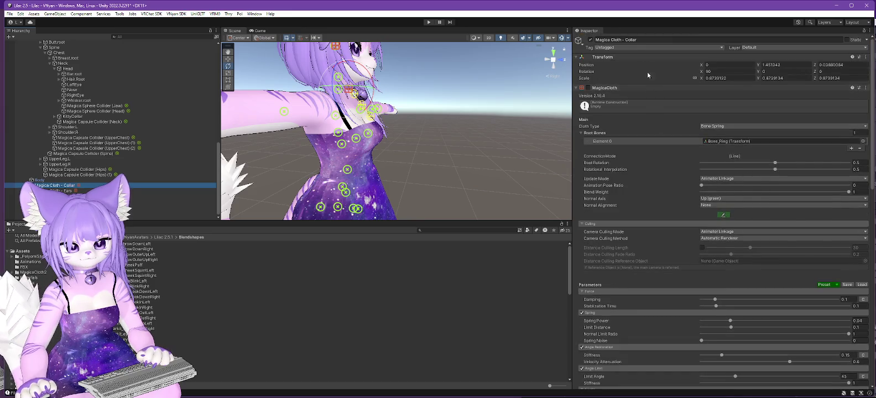
- Copy the collar cloth component's settings and delete the Magica Cloth - Collar object
right_click(637, 87)
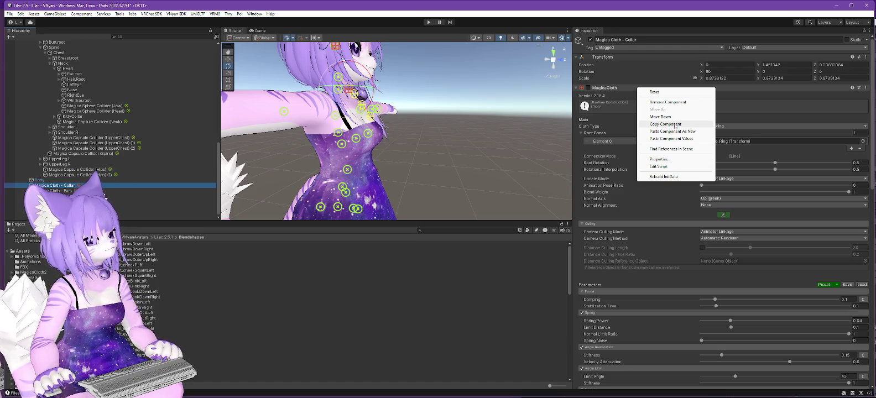
click(675, 125)
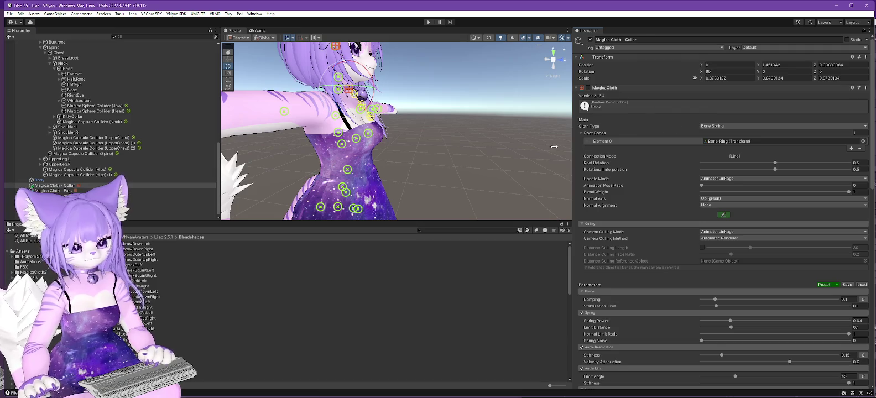
right_click(62, 187)
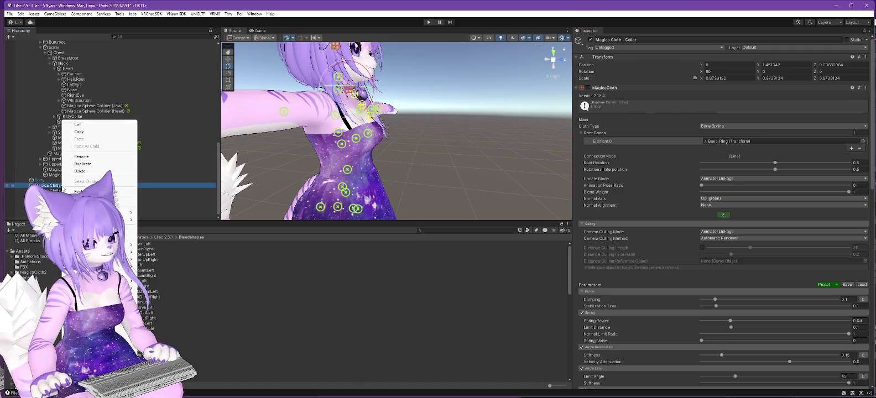
click(80, 171)
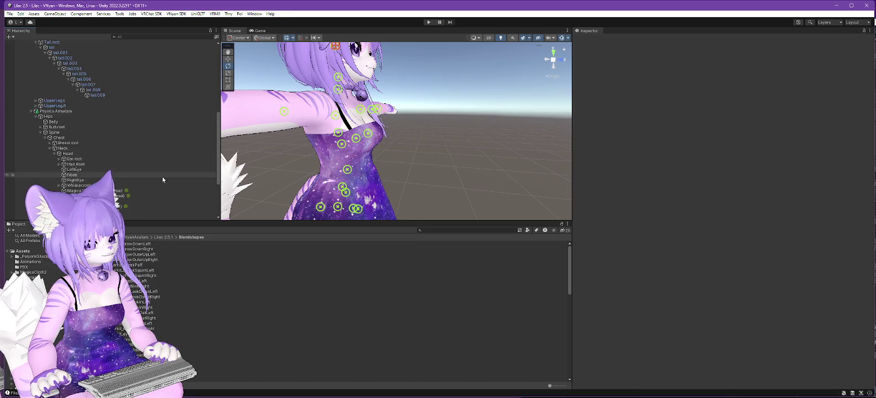
- Create a new Magica Cloth under Lilac 2.5.1 and paste the copied collar settings into it
scroll(160, 172, up, 5)
right_click(47, 102)
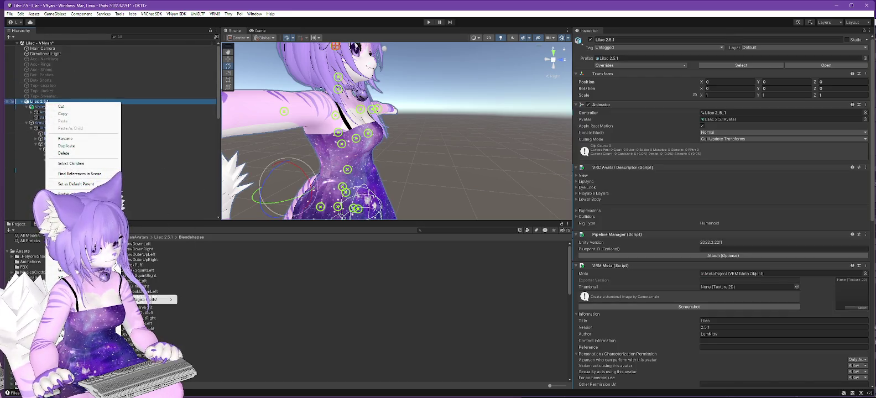
mouse_move(154, 302)
click(200, 307)
right_click(616, 88)
click(650, 140)
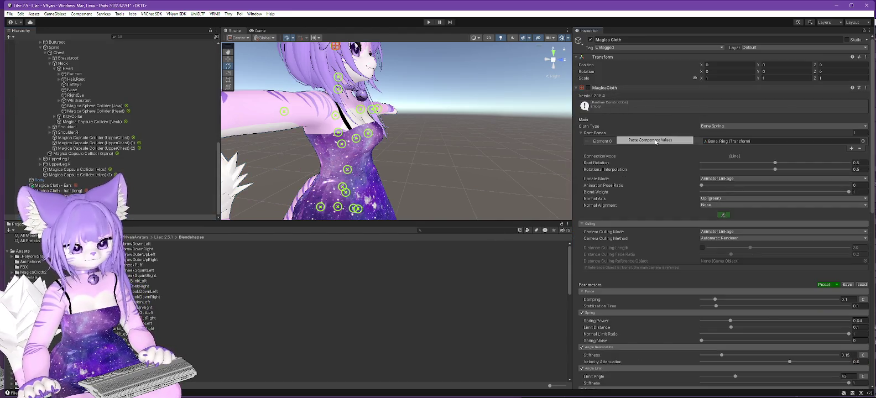
- Make the Jaw sphere collider Element 0 of the Collider List, then switch to VNyan
scroll(653, 163, down, 2)
scroll(653, 163, down, 10)
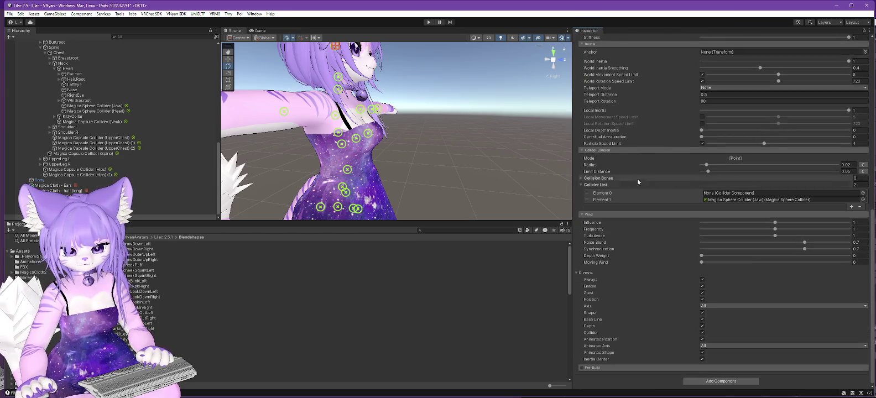
drag(611, 202, 610, 196)
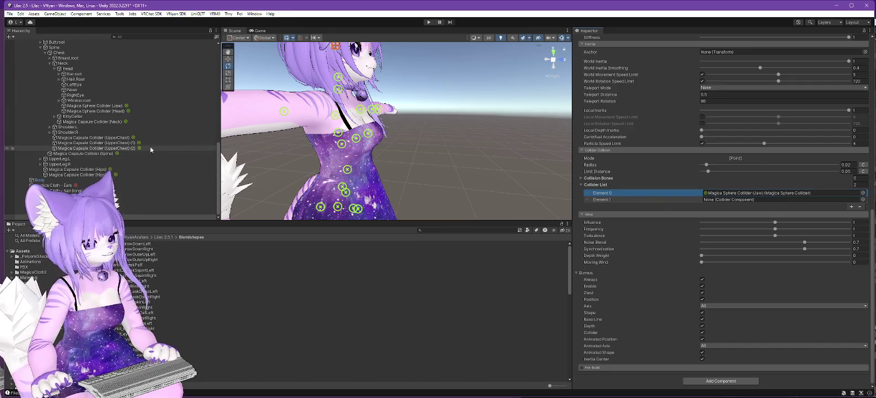
click(156, 38)
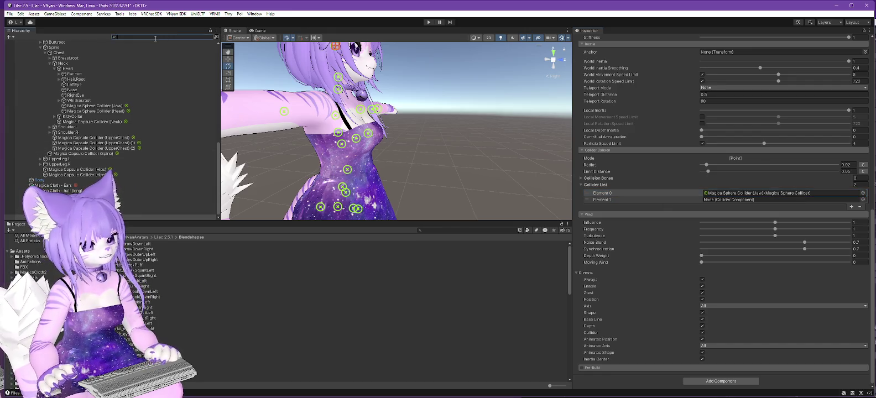
text(plane)
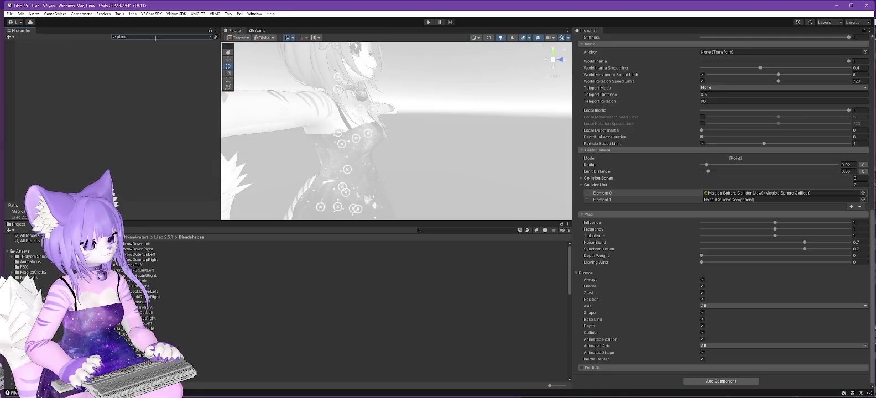
key(BackSpace)
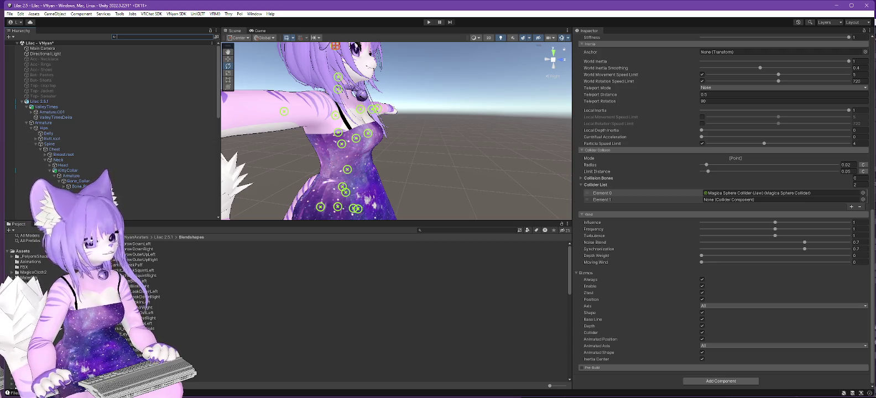
key(alt+Tab)
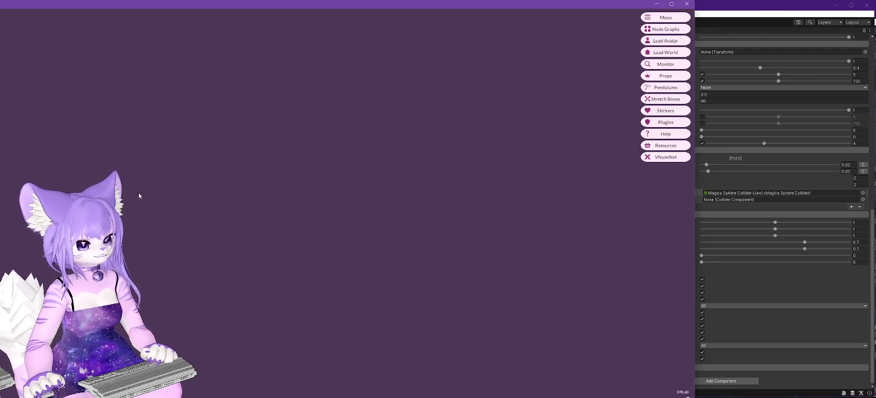
- Load a Lilac .vsfavatar from D:\Data\Twitch\Model\Lilac in VNyan, then return to Unity
key(alt+Tab)
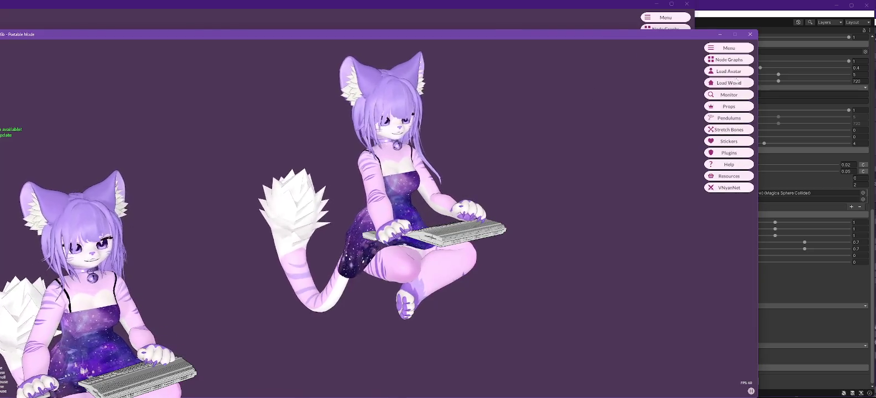
click(61, 59)
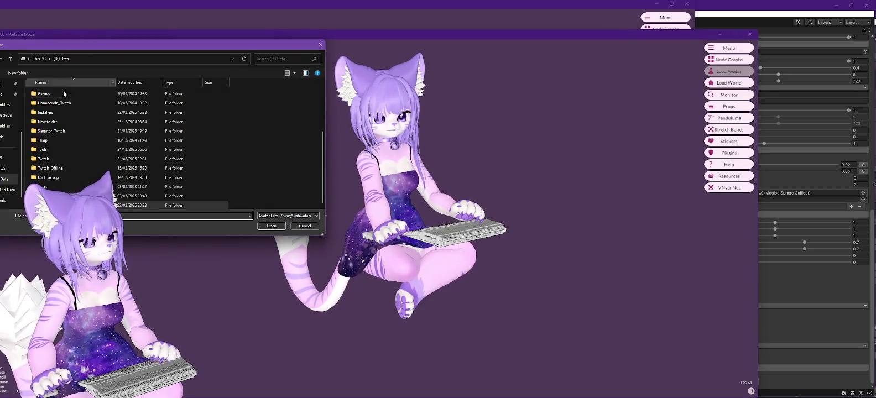
double_click(47, 159)
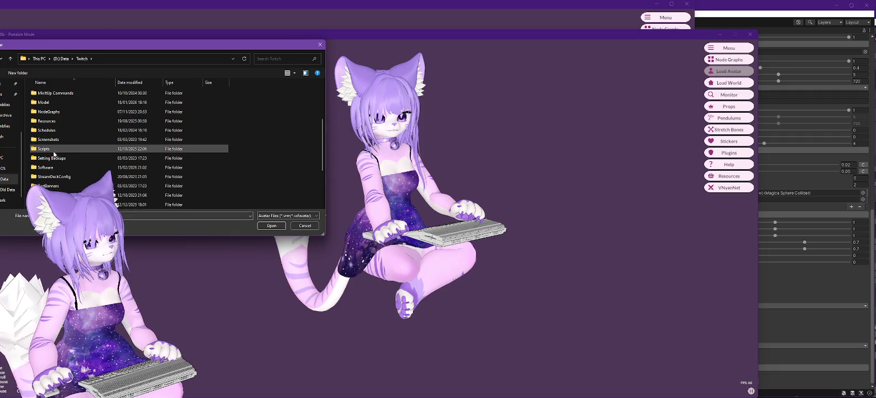
double_click(47, 110)
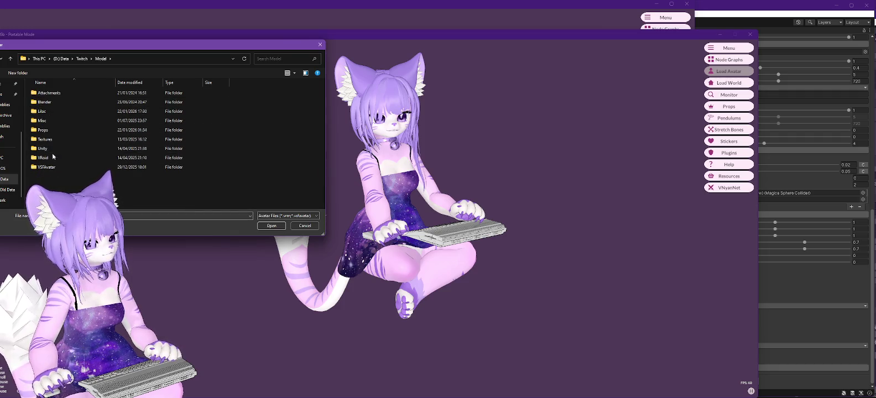
click(45, 113)
double_click(45, 112)
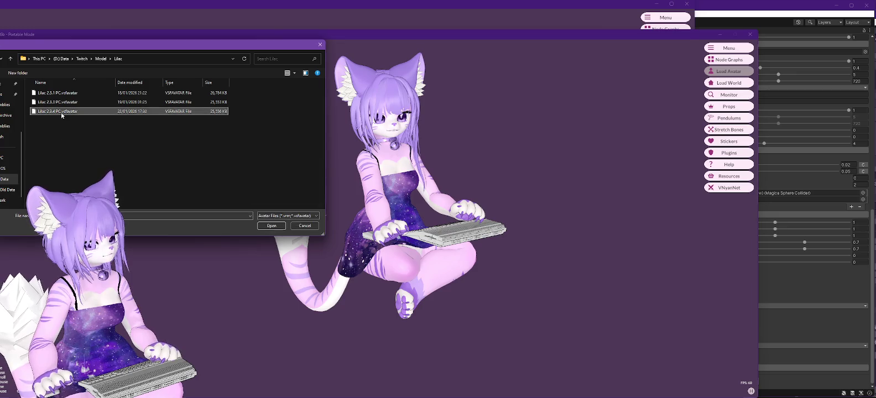
double_click(61, 112)
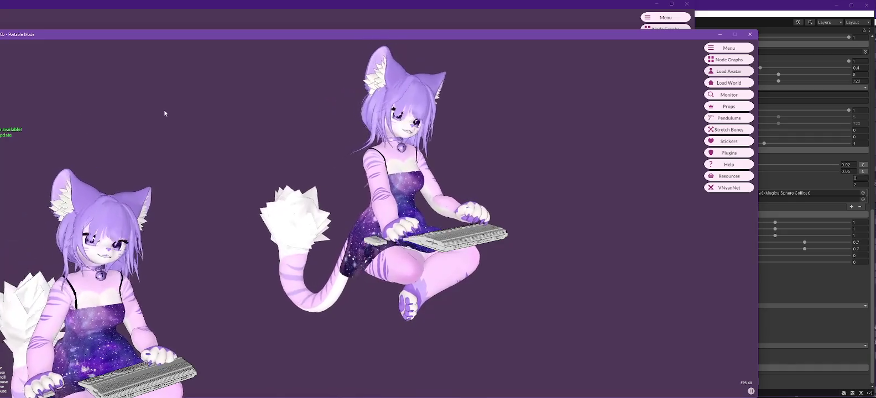
click(755, 51)
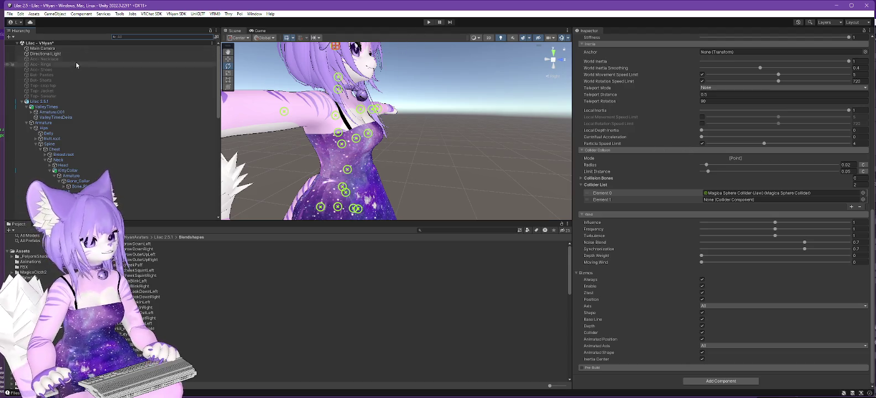
- Place the Main Camera at Y 1.48, Z 0.61, rotation Y -171.742 facing the avatar, and enter play mode
click(38, 49)
key(f)
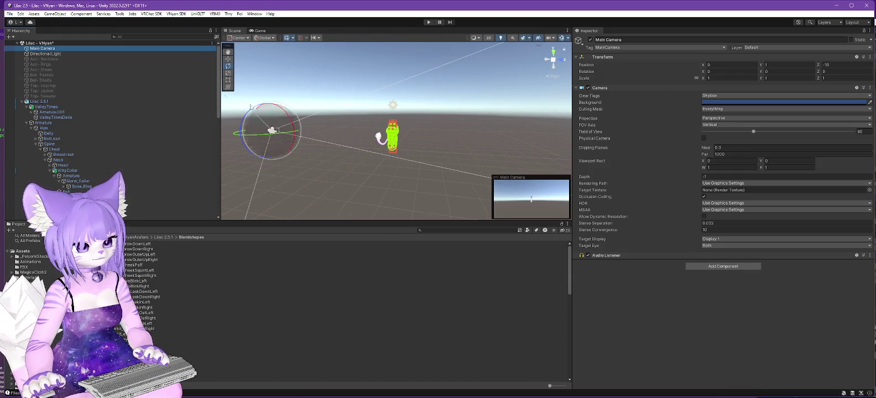
click(228, 60)
drag(294, 132, 426, 133)
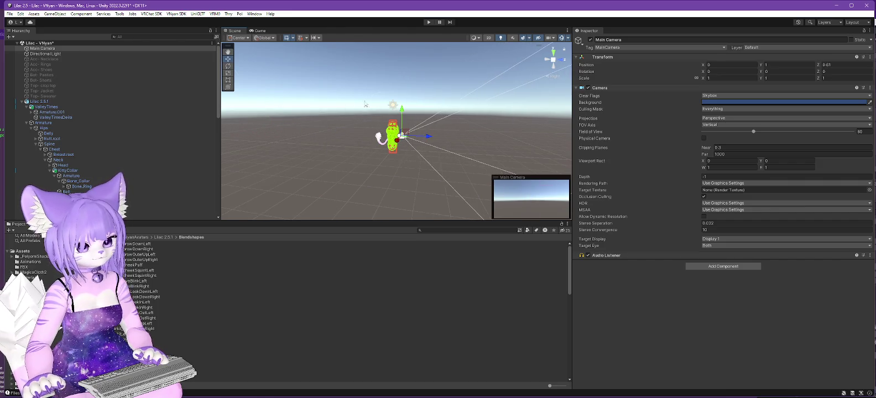
mouse_move(428, 136)
mouse_down()
mouse_move(481, 141)
mouse_move(493, 116)
mouse_up()
click(228, 59)
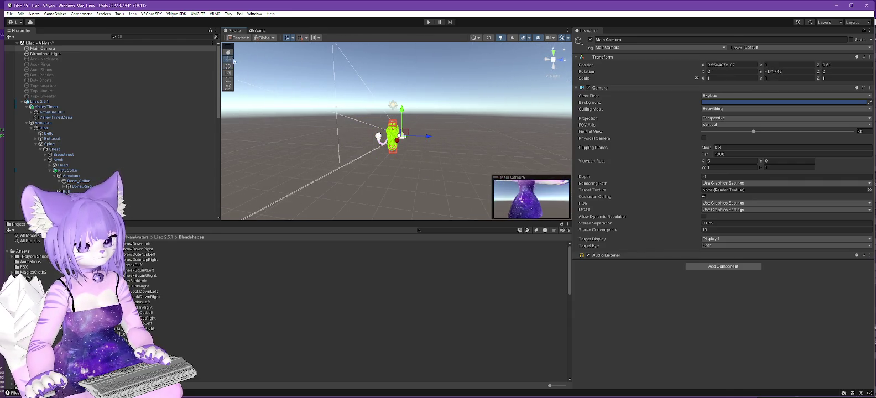
drag(404, 112, 404, 104)
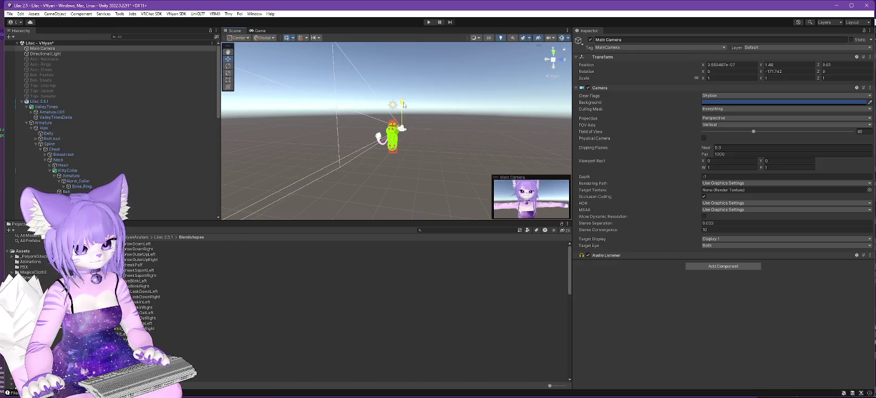
click(427, 22)
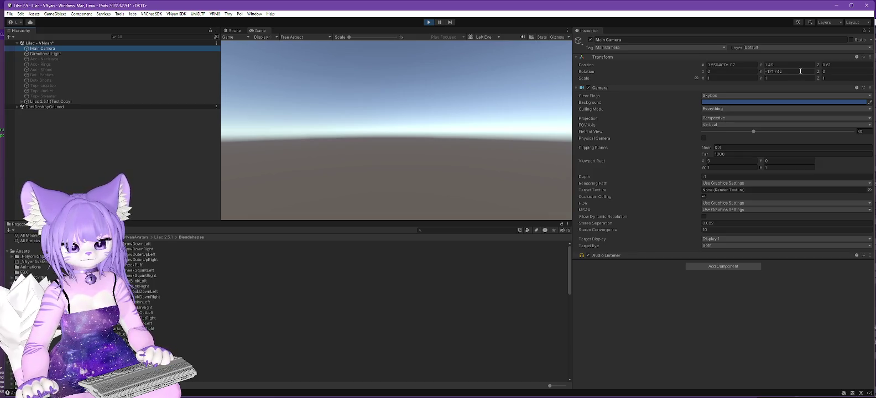
- In play mode, try camera rotation Y -180 with heights 1, .8, .7 and .6, then stop playing
text(-180)
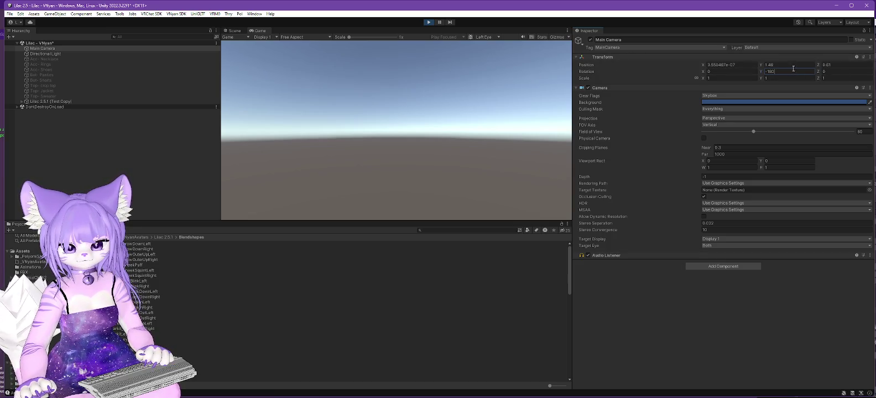
text(1)
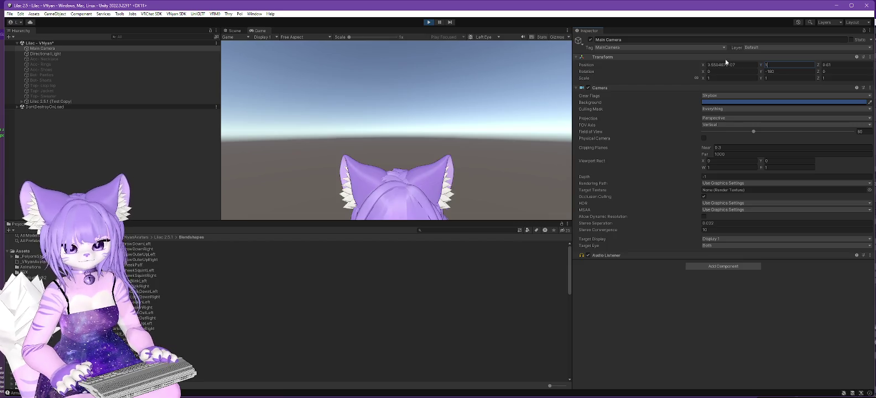
key(BackSpace)
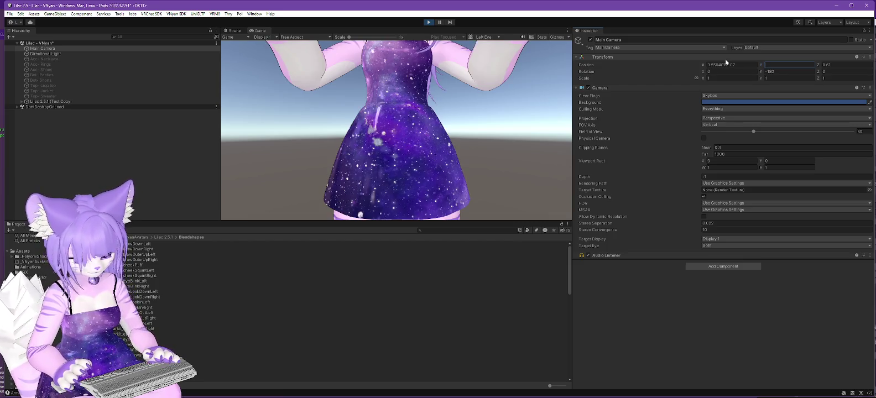
text(.8)
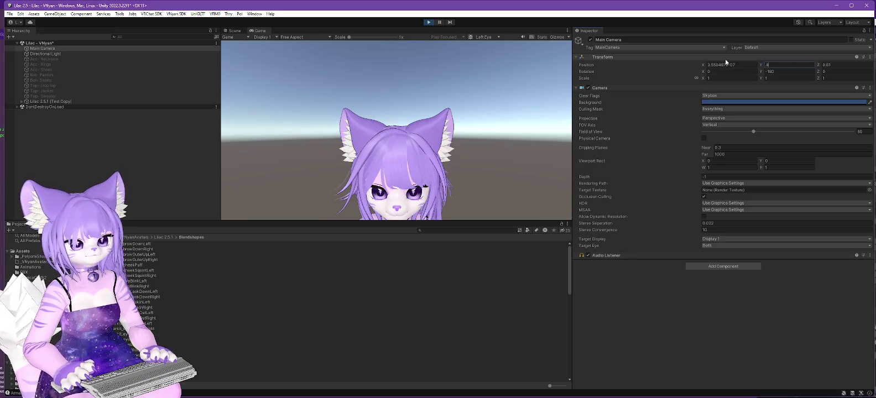
text(.7)
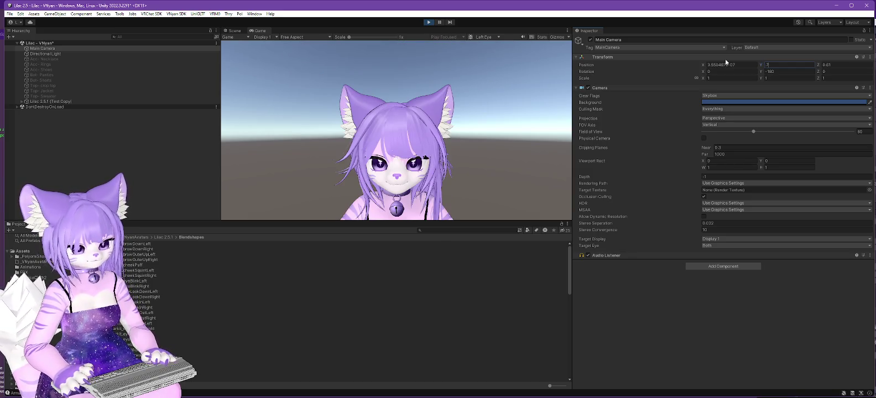
key(BackSpace)
text(6)
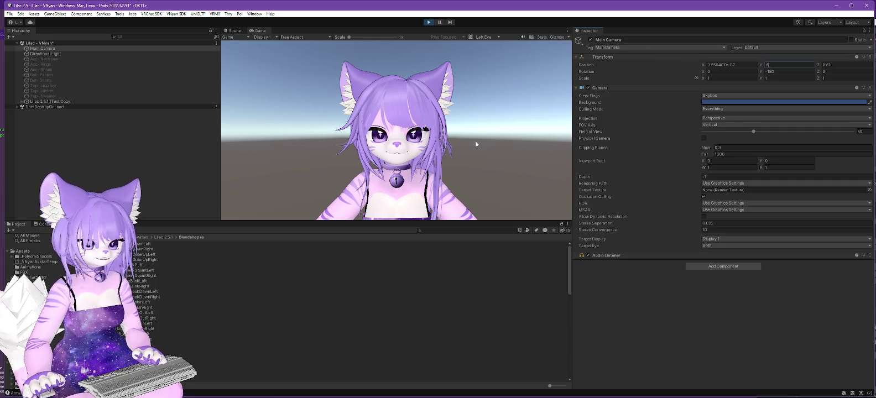
click(429, 23)
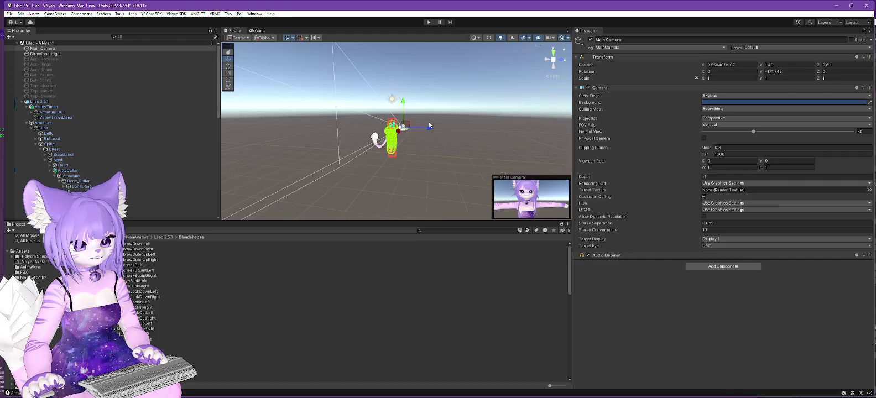
- Export Lilac 2.5.1 as a VSFAvatar over the existing Lilac 2.5.1.vsfavatar, then switch to VNyan
click(38, 101)
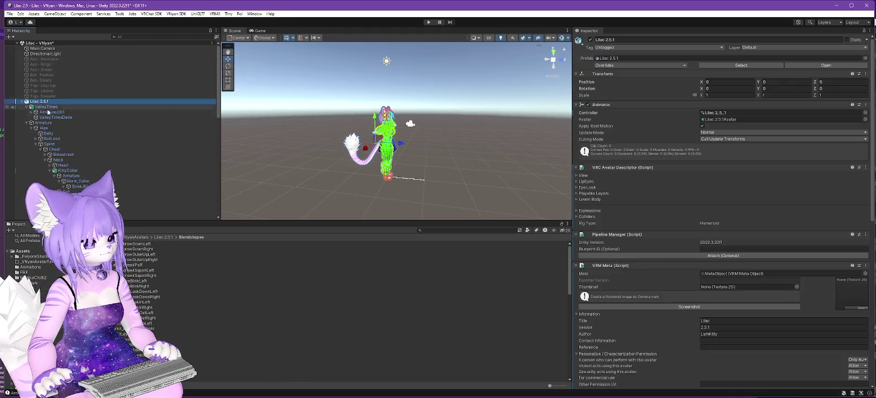
click(177, 14)
mouse_move(199, 28)
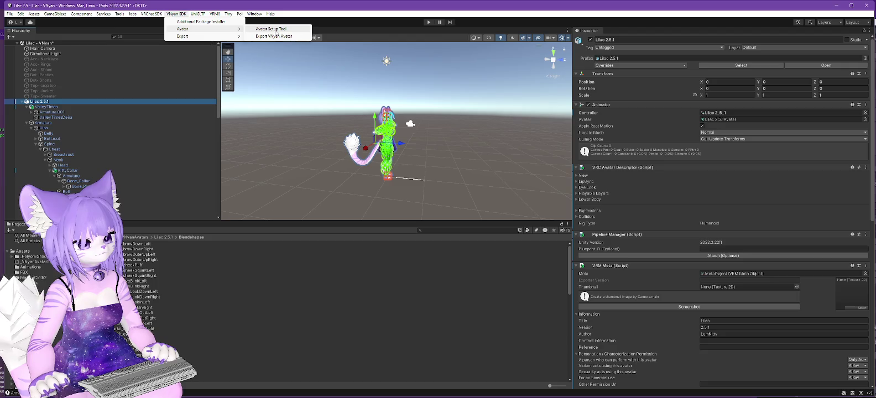
click(272, 29)
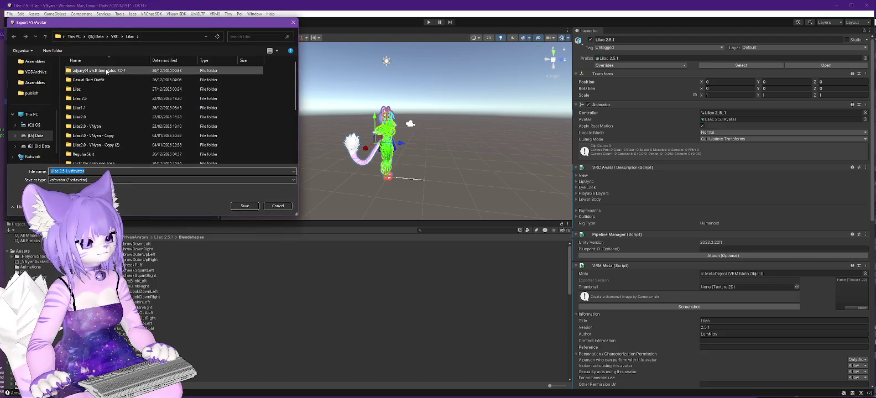
scroll(138, 94, down, 3)
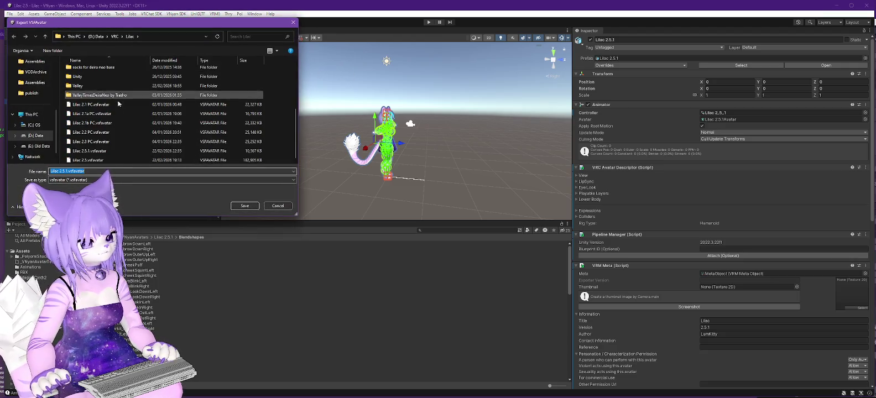
click(245, 207)
click(462, 203)
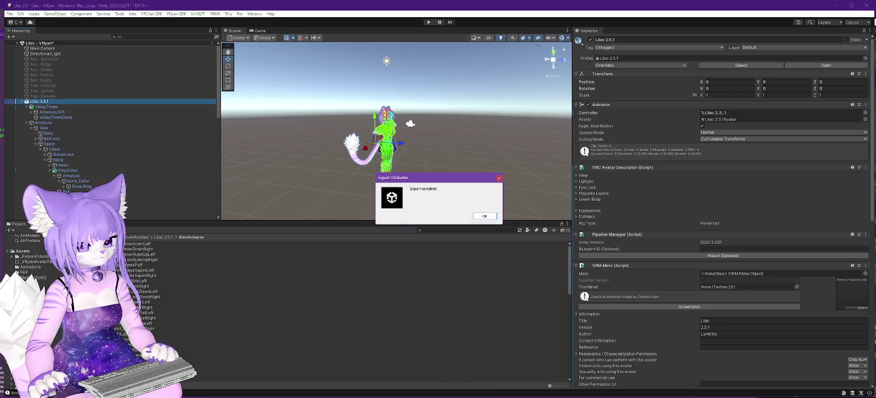
click(485, 216)
key(alt+Tab)
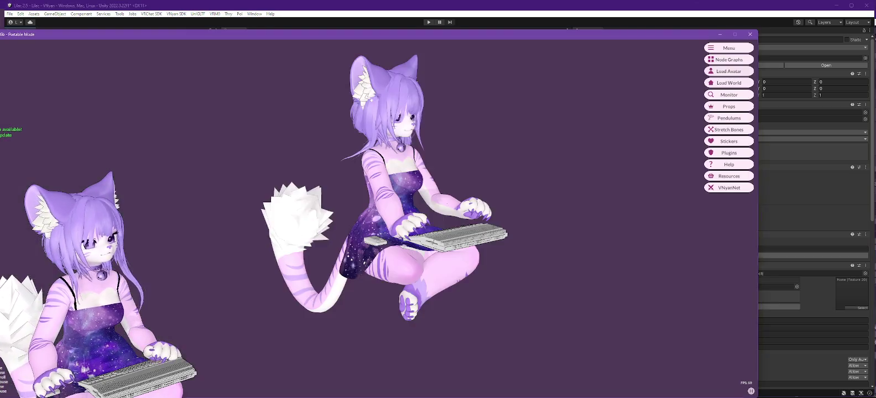
- Load the freshly exported .vsfavatar from D:\Data\VRC\Lilac in VNyan, then return to Unity
click(728, 71)
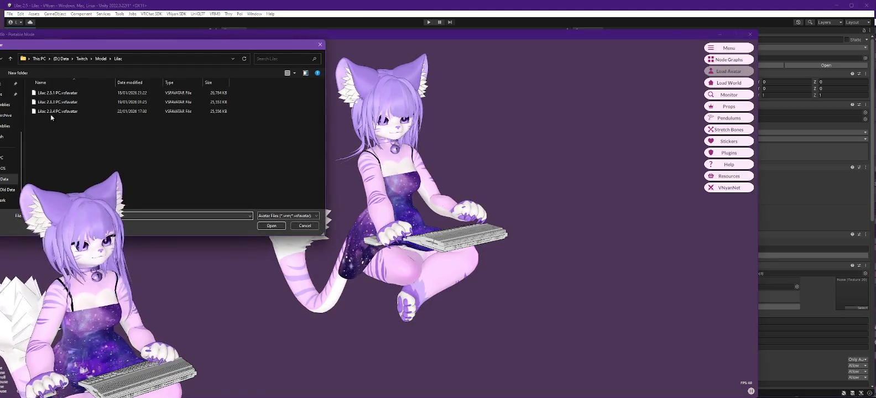
click(63, 60)
double_click(39, 159)
double_click(38, 93)
double_click(82, 116)
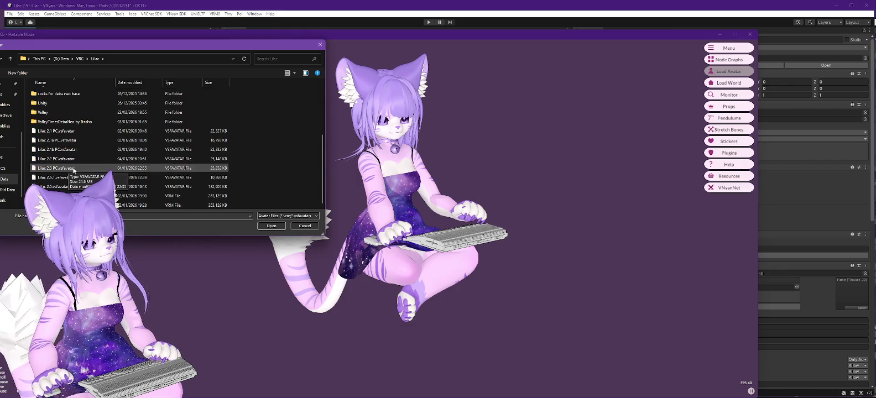
double_click(57, 181)
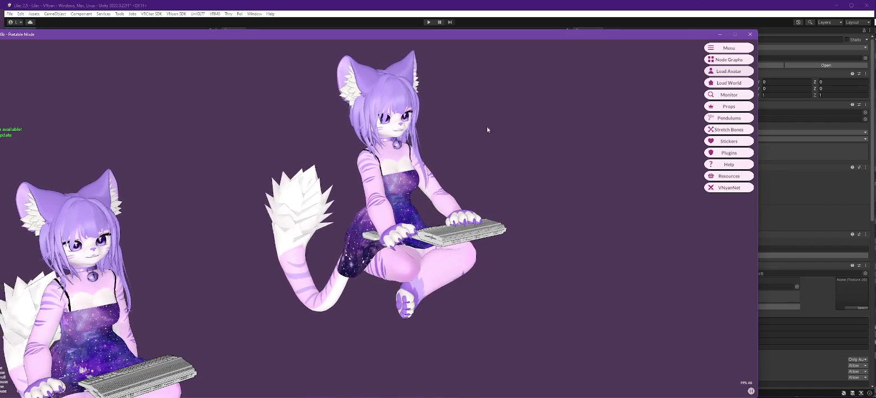
click(266, 9)
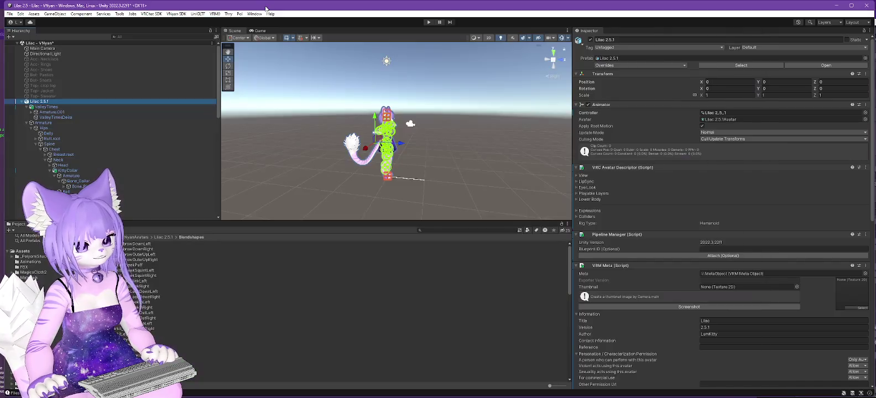
- Select the Magica Capsule Collider (UpperChest) and briefly run play mode to test the chest physics
scroll(412, 153, up, 10)
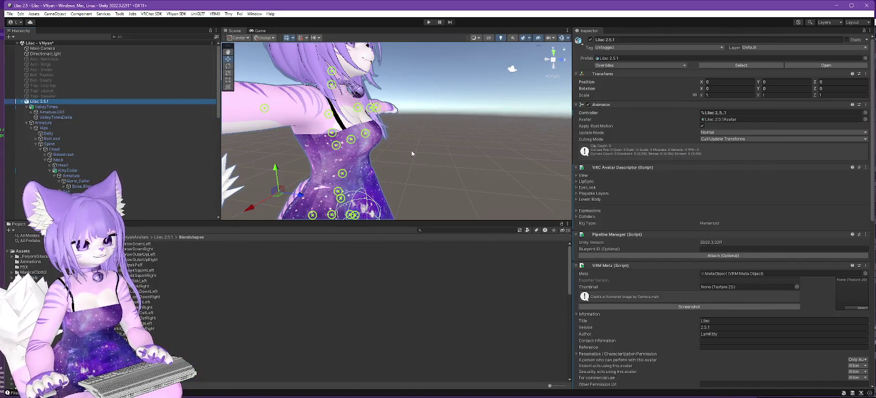
scroll(95, 139, down, 5)
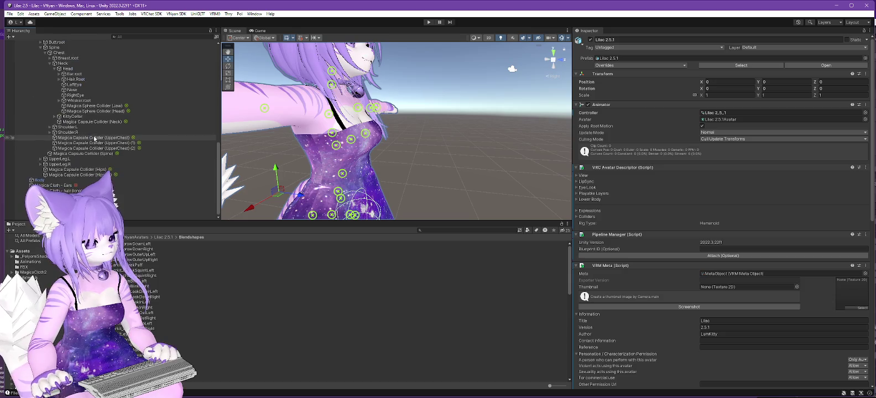
click(94, 137)
scroll(94, 137, up, 3)
click(429, 22)
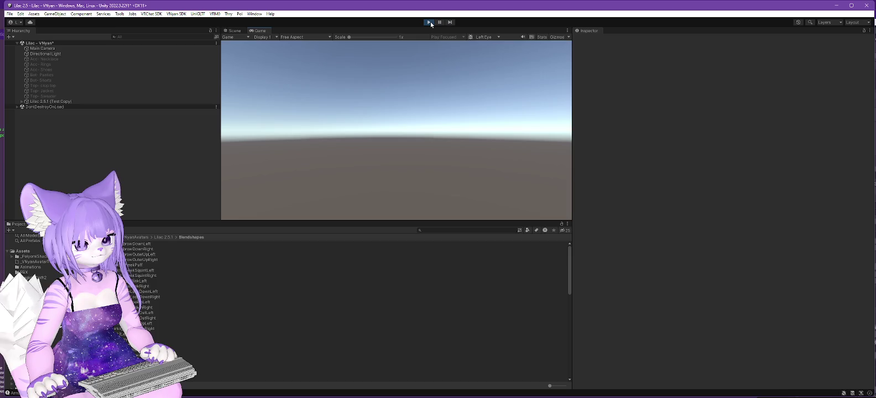
click(430, 22)
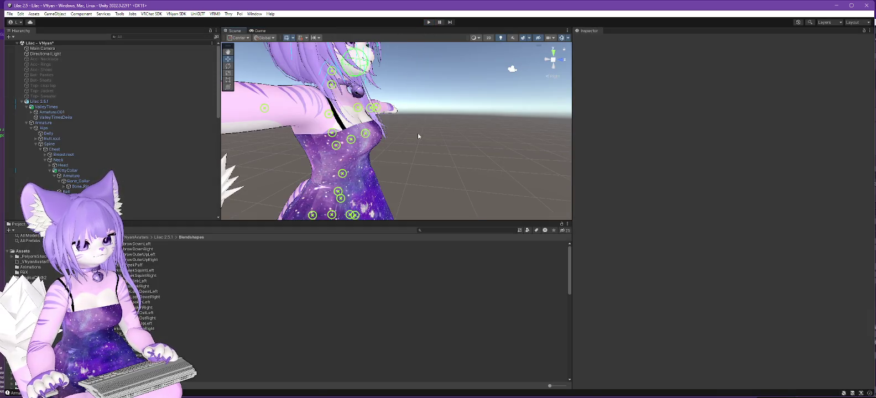
- Frame the UpperChest capsule collider (length 0.358, radius 0.091), then switch to the Lilac 2.0 project
scroll(73, 146, down, 5)
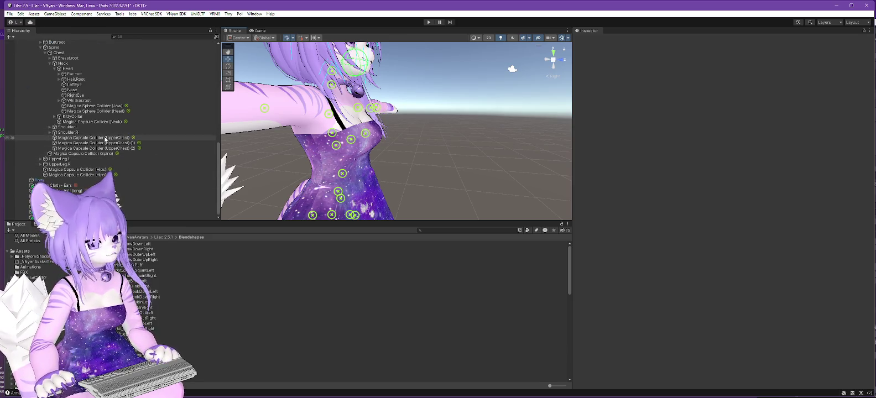
click(126, 138)
key(f)
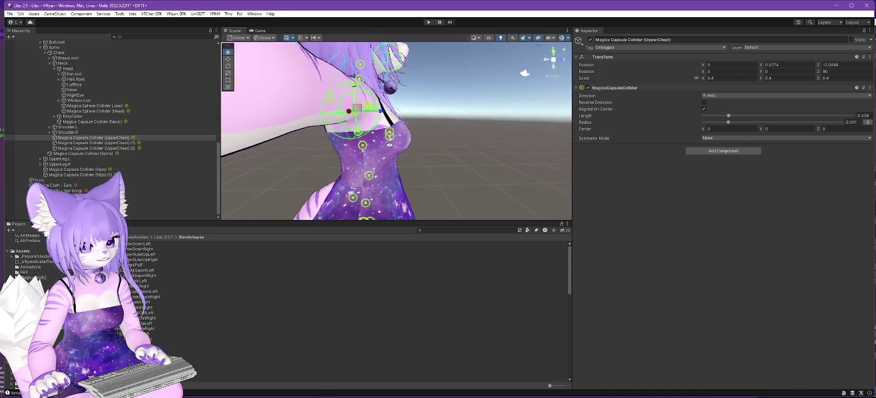
scroll(396, 146, down, 10)
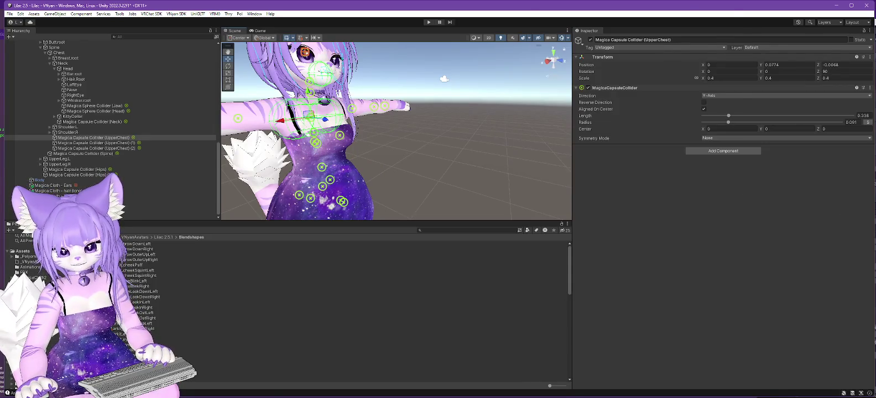
key(alt+Tab)
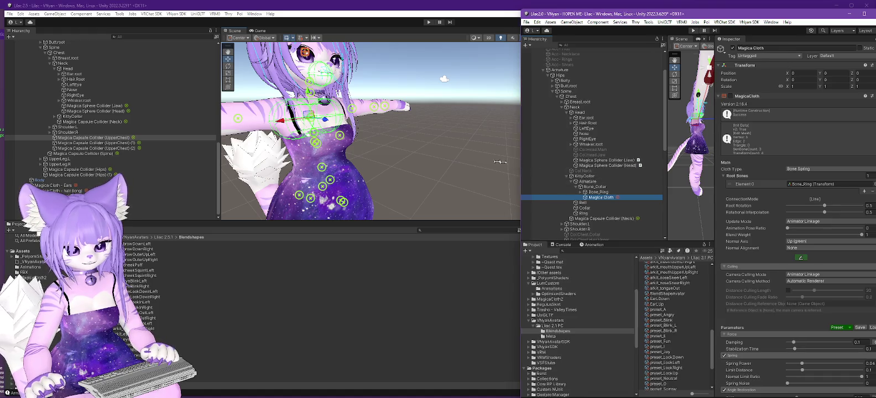
- Review Chest and the Bone_Ring collar Magica Cloth in Lilac 2.0, then expand KittyCollar in Lilac 2.5.1
drag(522, 171, 387, 156)
click(437, 97)
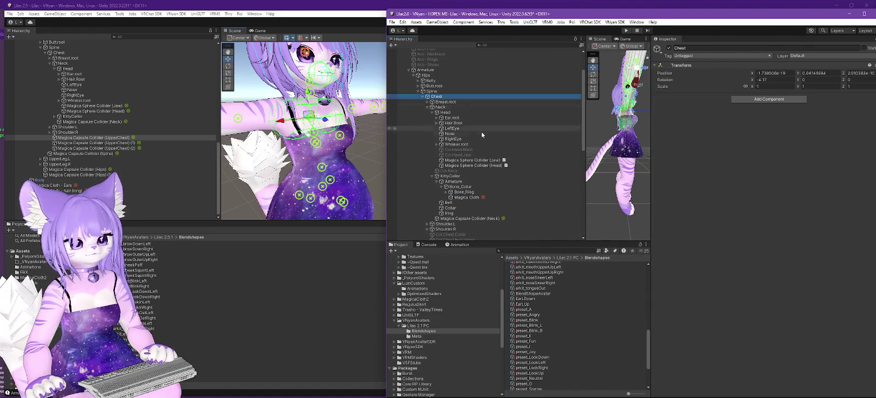
scroll(498, 135, down, 3)
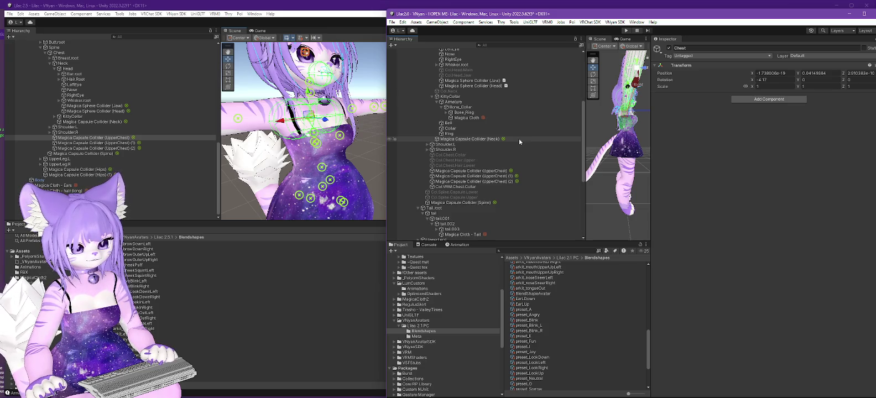
scroll(518, 140, up, 2)
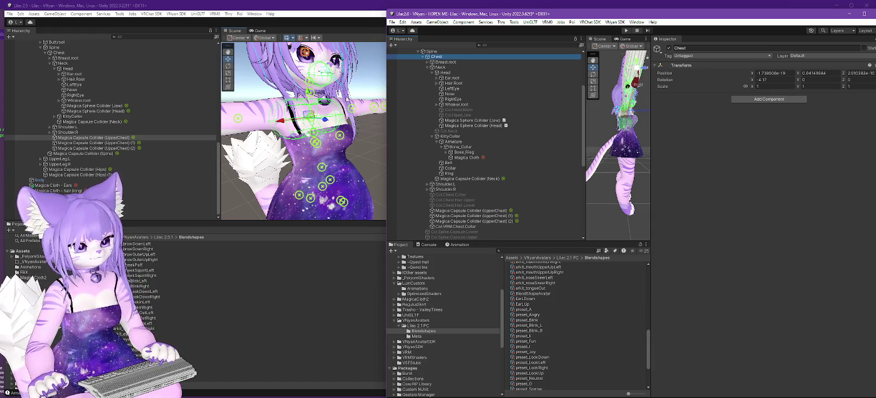
click(468, 157)
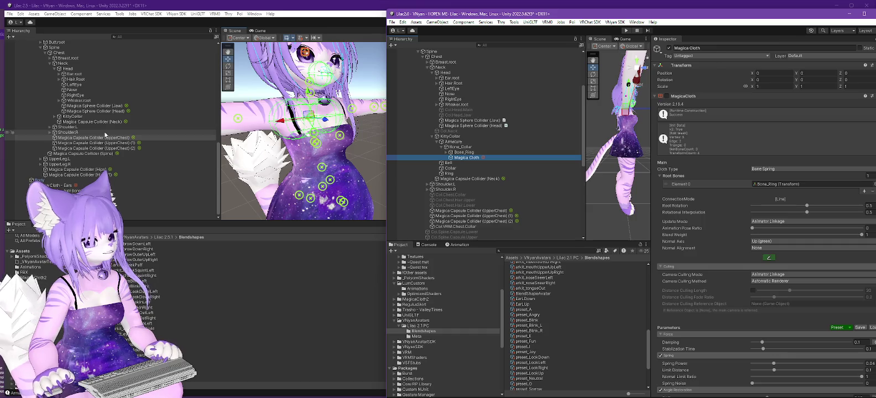
click(89, 137)
click(54, 116)
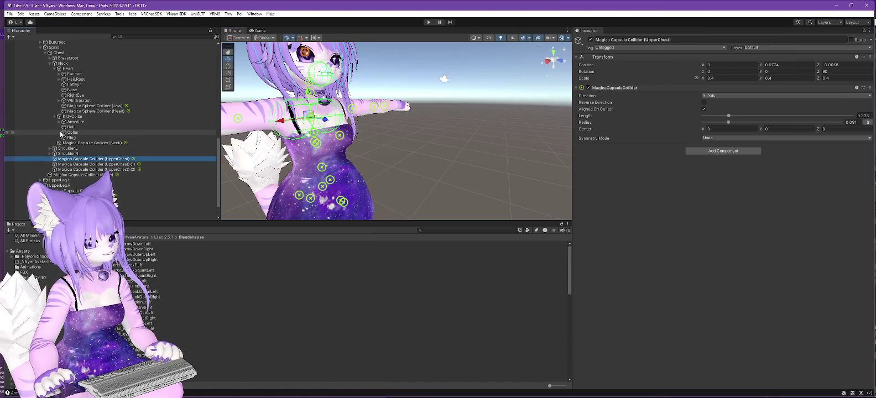
- Expand the collar Armature, select Magica Cloth - Collar, locate Bone_Ring, and make Scene and Hierarchy taller
click(66, 122)
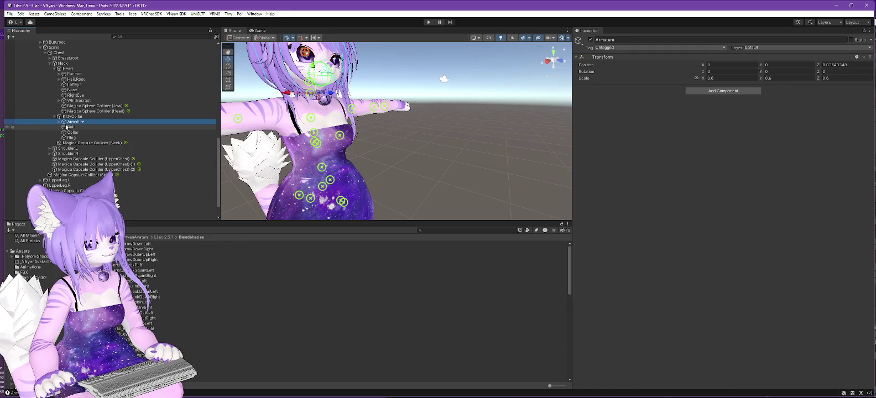
click(58, 122)
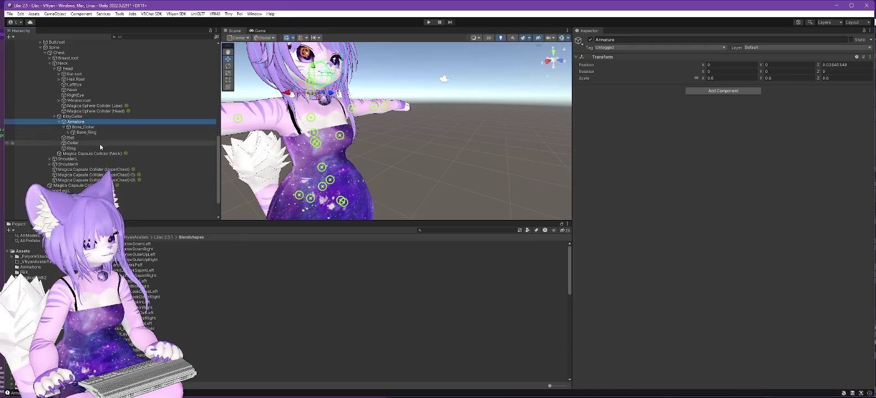
scroll(100, 147, down, 3)
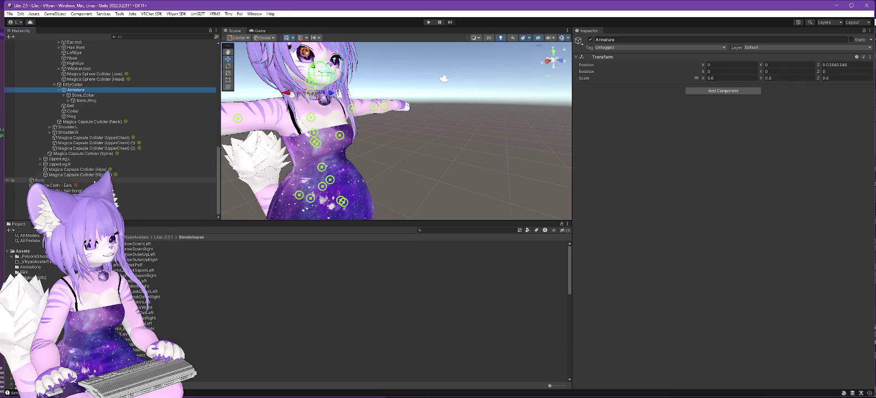
click(144, 217)
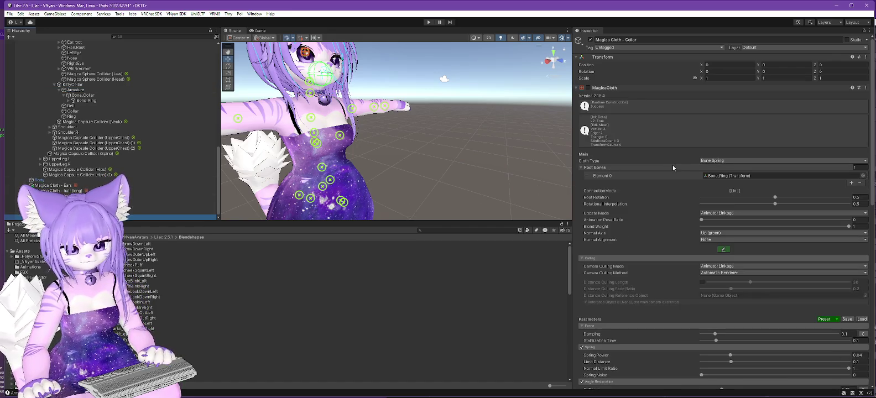
click(729, 176)
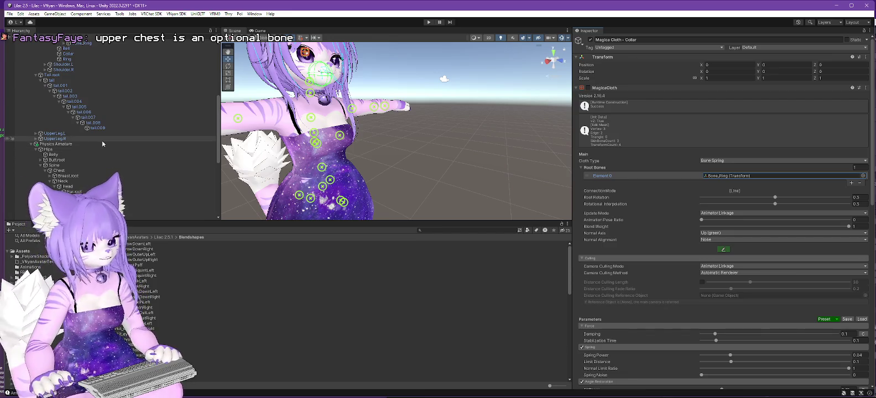
scroll(652, 167, down, 1)
scroll(652, 167, down, 12)
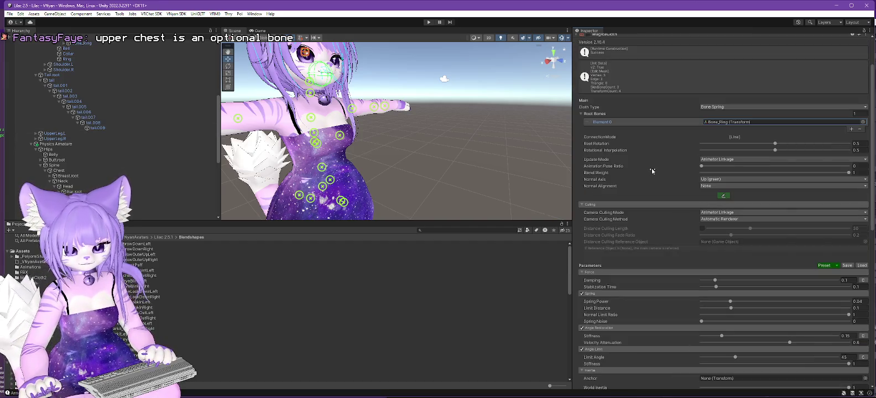
scroll(647, 198, up, 12)
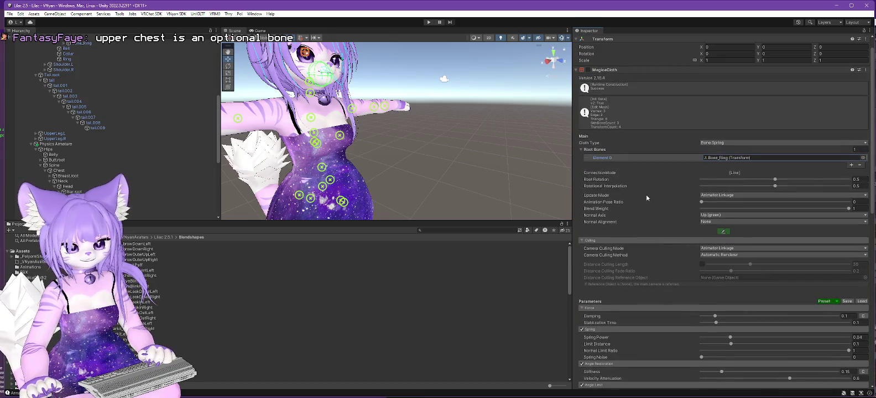
scroll(647, 194, up, 1)
scroll(179, 118, up, 3)
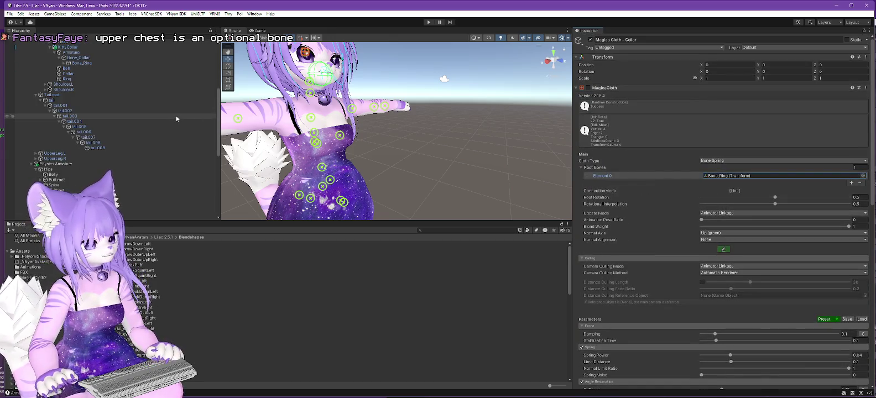
scroll(175, 115, down, 10)
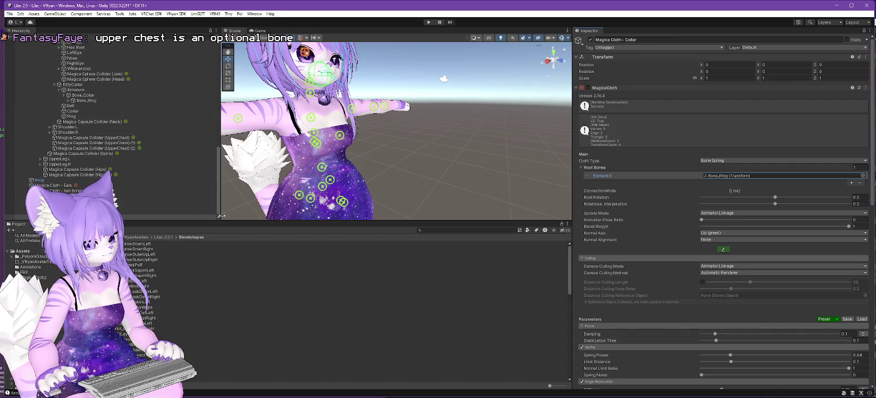
drag(248, 220, 266, 361)
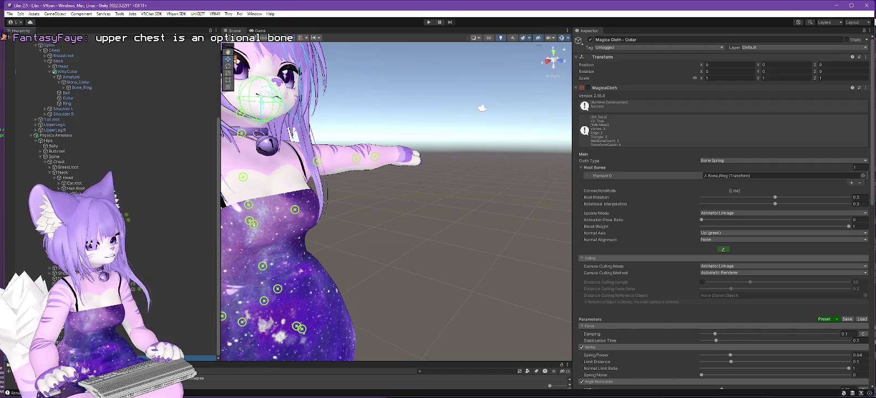
- Parent Magica Cloth - Collar under Bone_Ring and select the Lilac 2.5.1 avatar root
drag(166, 304, 83, 88)
scroll(64, 87, up, 5)
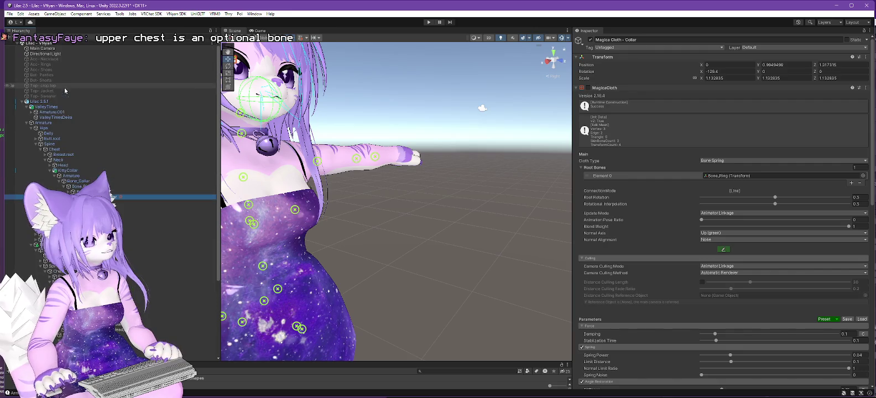
click(40, 102)
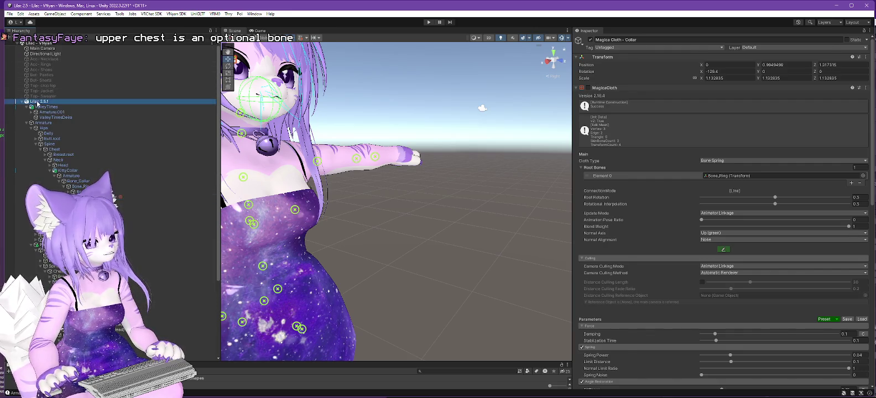
click(173, 14)
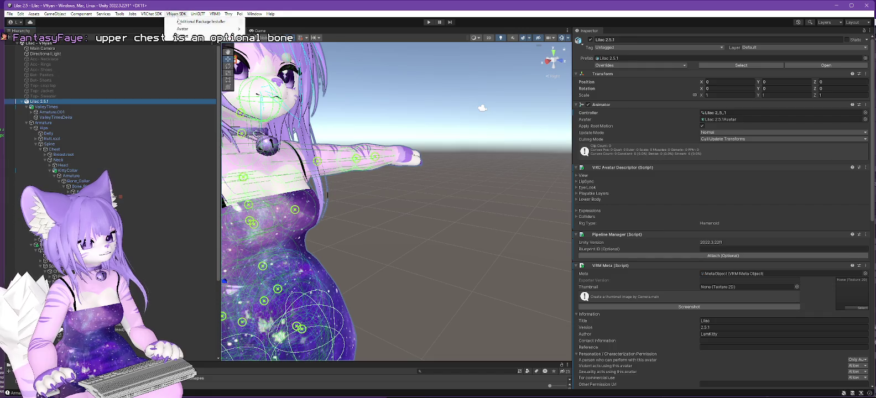
- Export again as Lilac 2.5.1.vsfavatar over the earlier file, then open VNyan's avatar loader
mouse_move(186, 30)
click(264, 36)
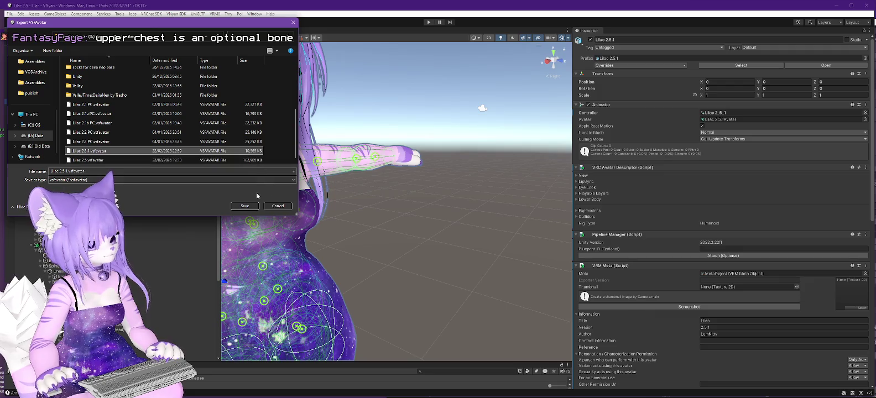
click(245, 206)
click(460, 203)
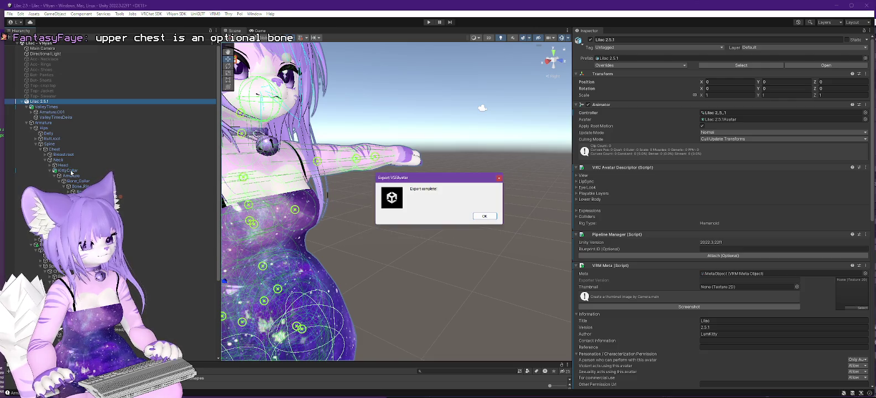
click(484, 216)
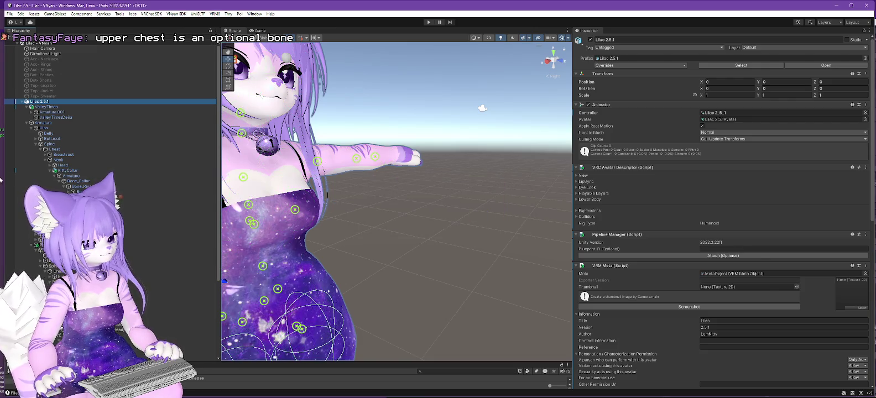
key(alt+Tab)
click(716, 71)
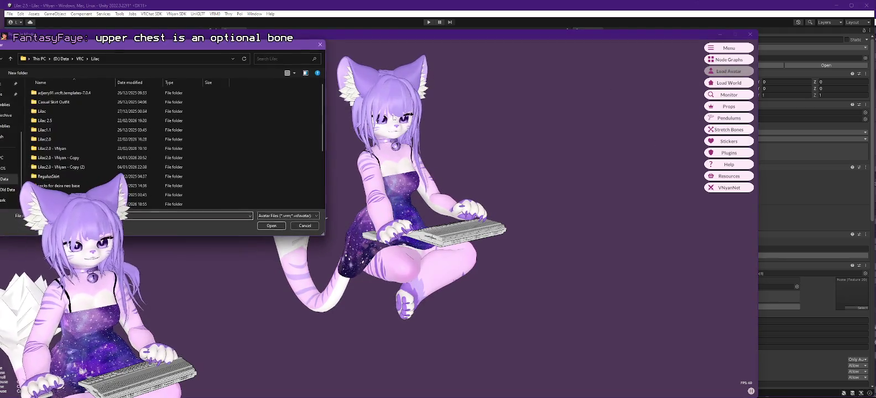
- Load the Lilac 2.5.1 avatar in VNyan, then bring up the VNyan PreRelease folder
double_click(60, 178)
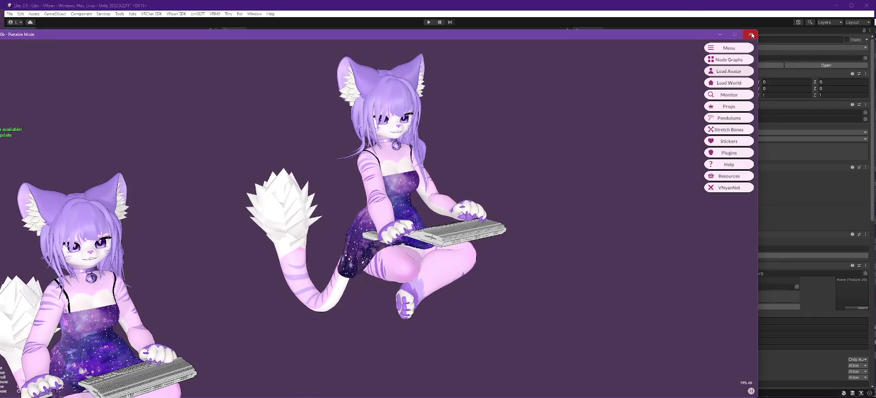
key(alt+Tab)
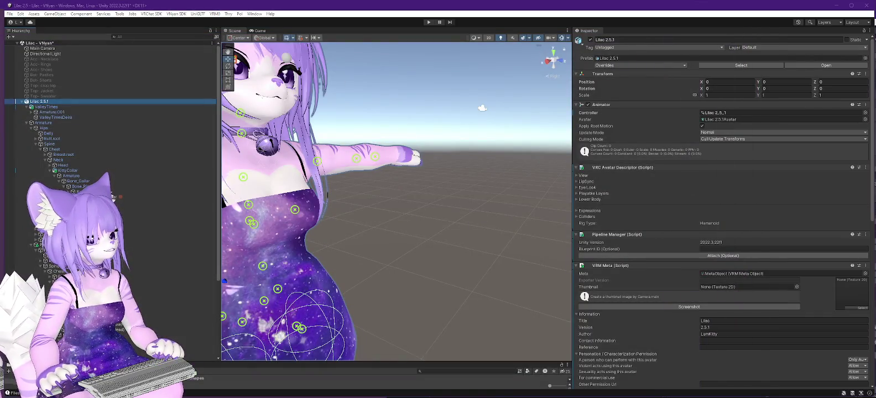
key(alt+Tab)
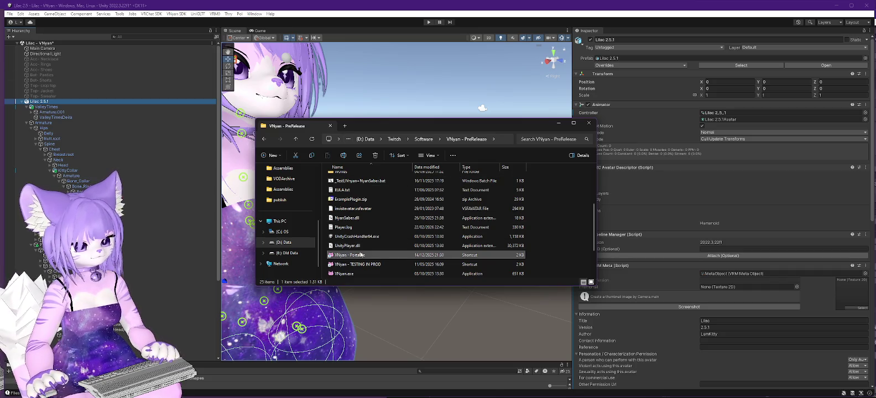
- Launch VNyan - Portable, dismiss the VMC port error, and move its window aside
double_click(361, 254)
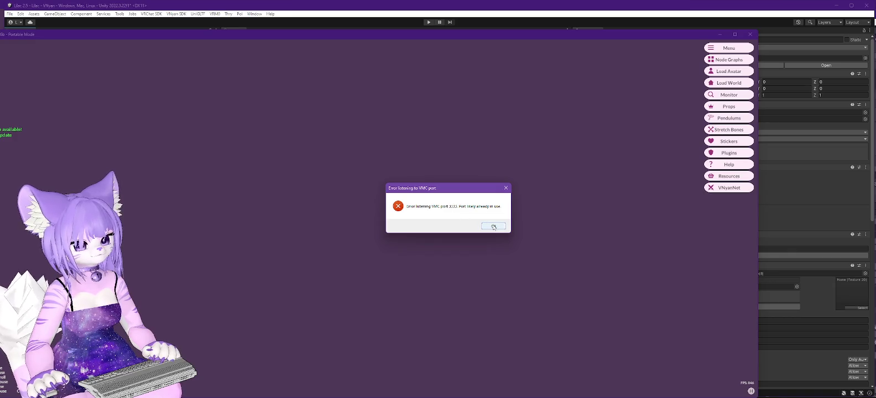
click(493, 227)
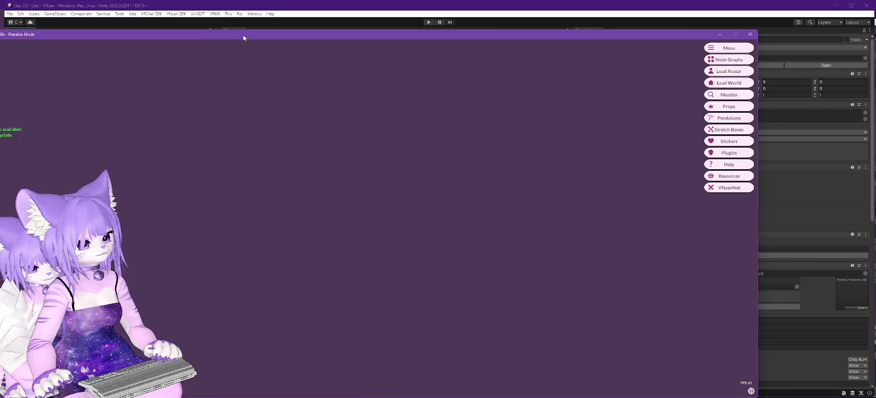
drag(243, 37, 368, 20)
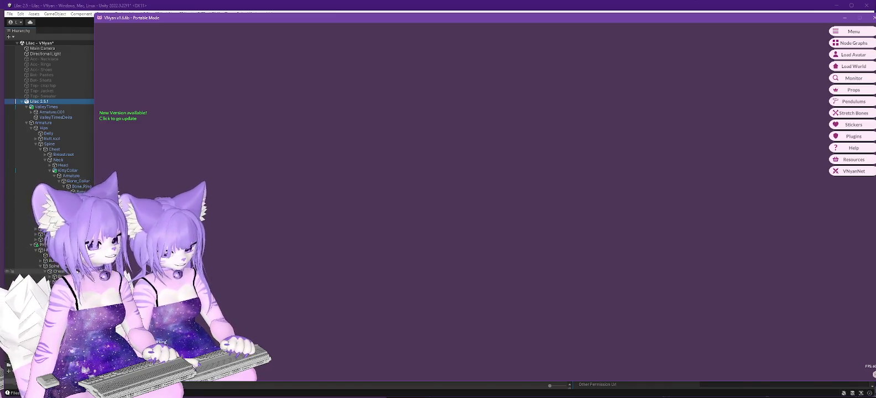
key(alt+Tab)
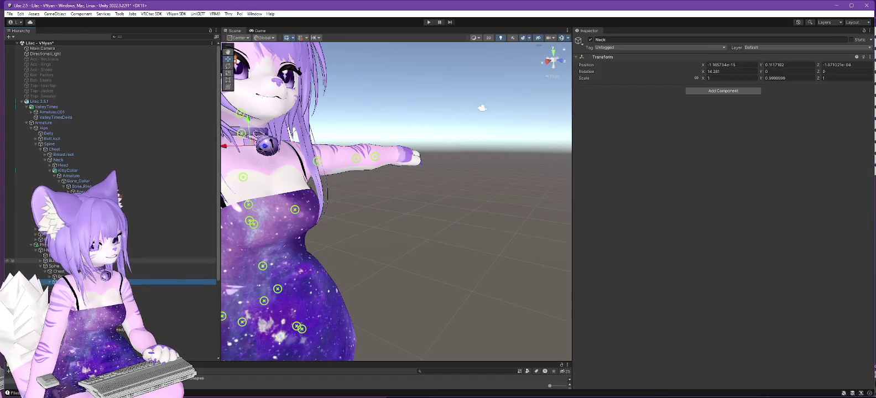
scroll(111, 166, down, 3)
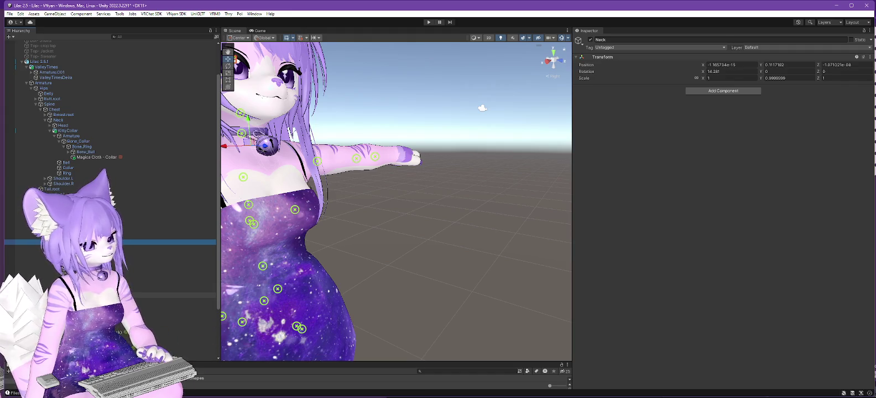
click(166, 295)
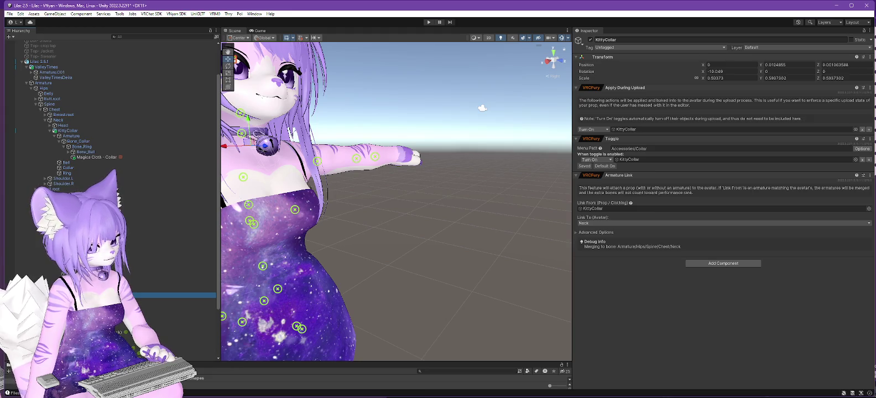
click(166, 310)
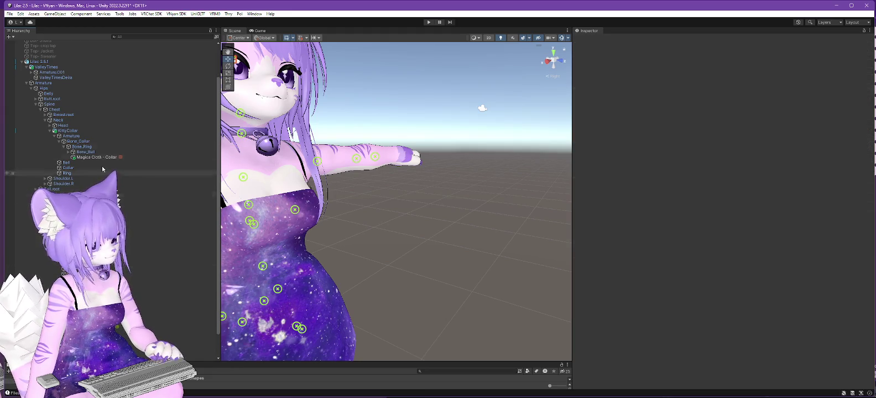
- Export Lilac 2.5.1 with the VNyan SDK, replacing the existing Lilac 2.5.1.vsfavatar file
click(110, 61)
click(176, 14)
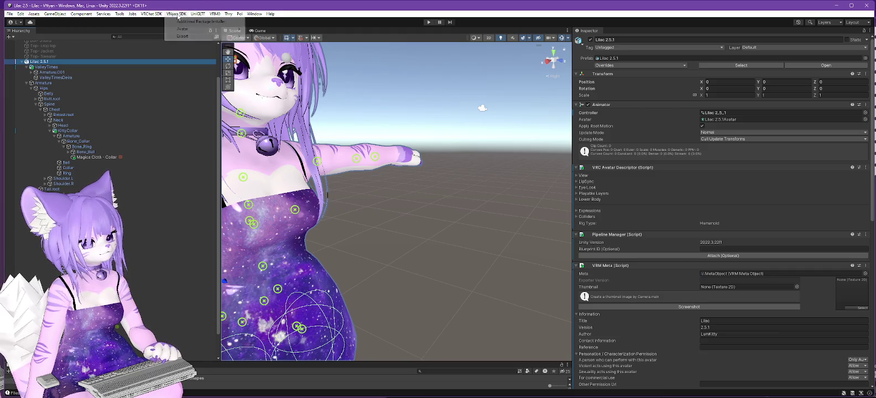
click(271, 35)
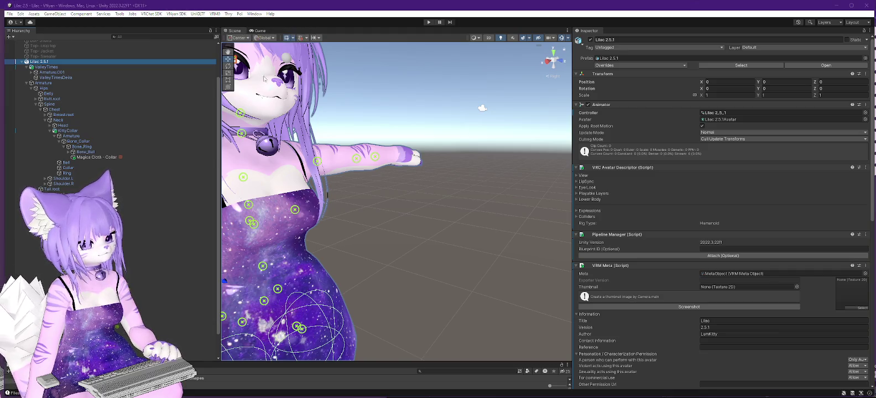
click(89, 151)
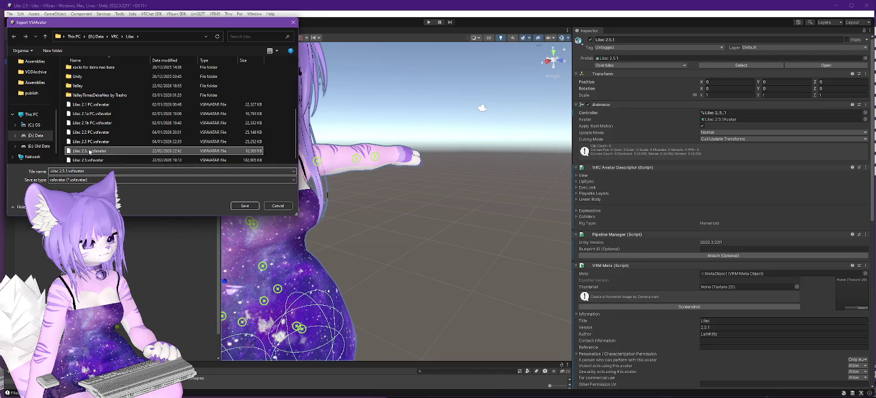
click(245, 206)
click(462, 203)
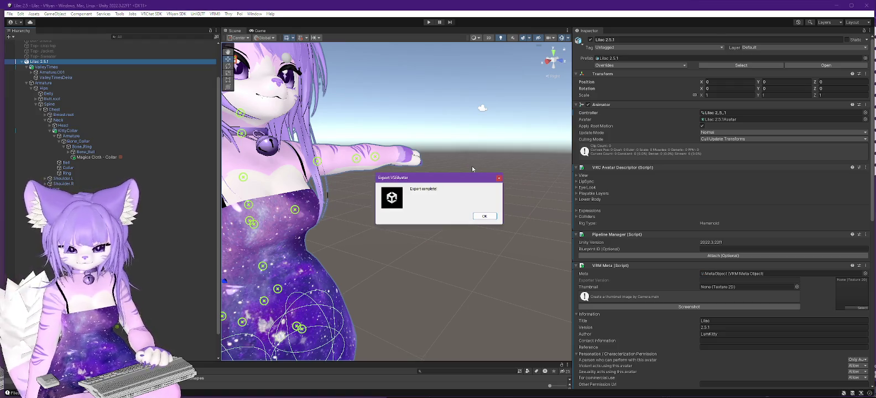
click(492, 216)
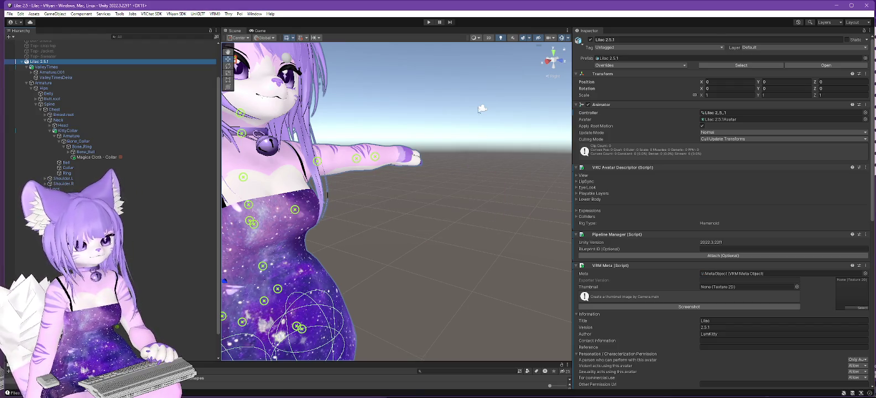
key(alt+Tab)
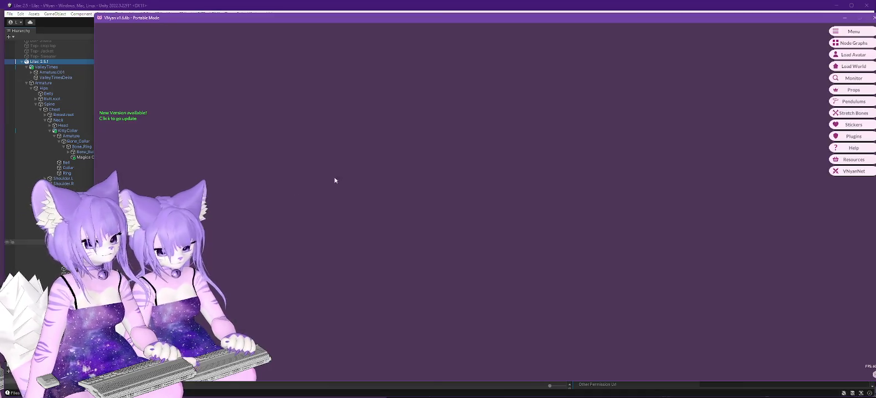
- Load Lilac 2.5.1.vsfavatar from the Lilac folder into VNyan
click(843, 61)
double_click(177, 131)
click(183, 161)
double_click(182, 161)
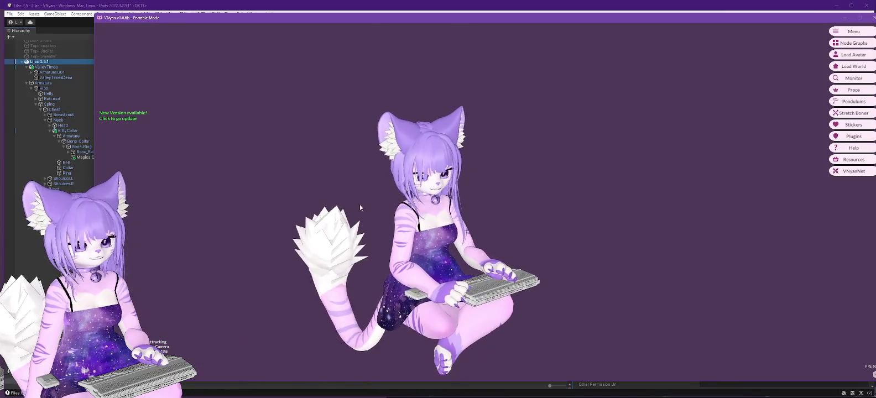
- Zoom and orbit the camera to inspect the avatar's face and collar
scroll(360, 207, up, 10)
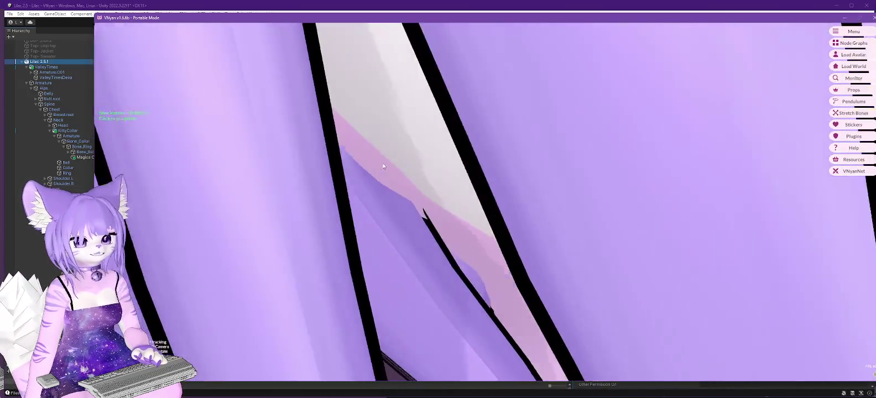
scroll(382, 166, down, 5)
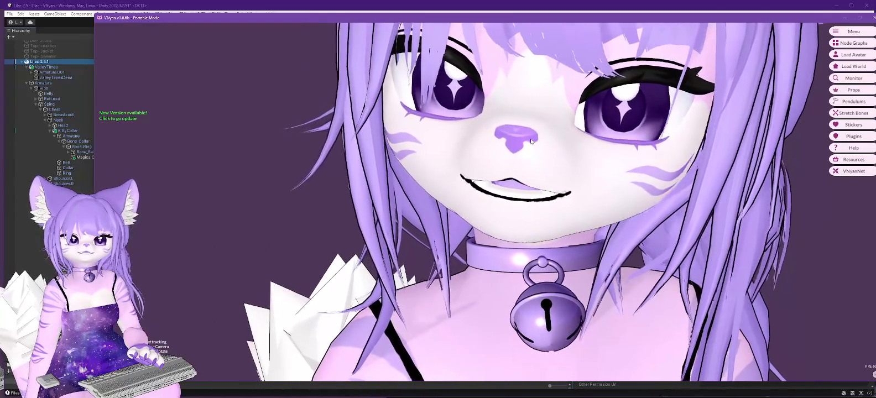
mouse_move(531, 142)
mouse_down()
mouse_move(452, 145)
mouse_move(563, 151)
mouse_up()
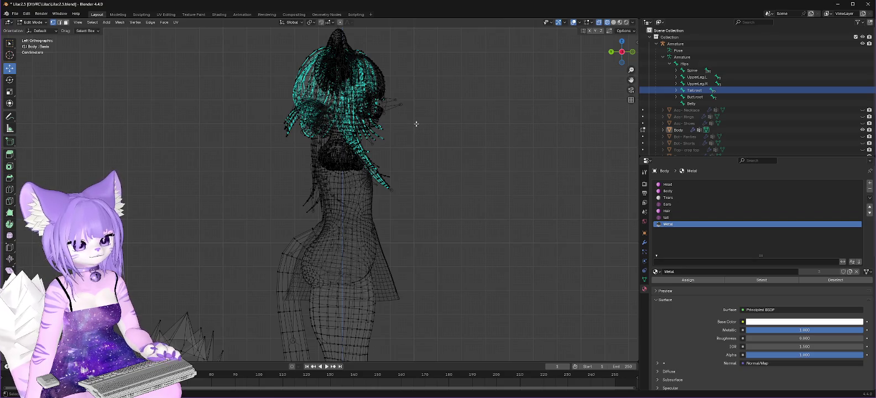
- Switch the viewport to solid, then material shading, and zoom in on the eye area
scroll(388, 105, up, 6)
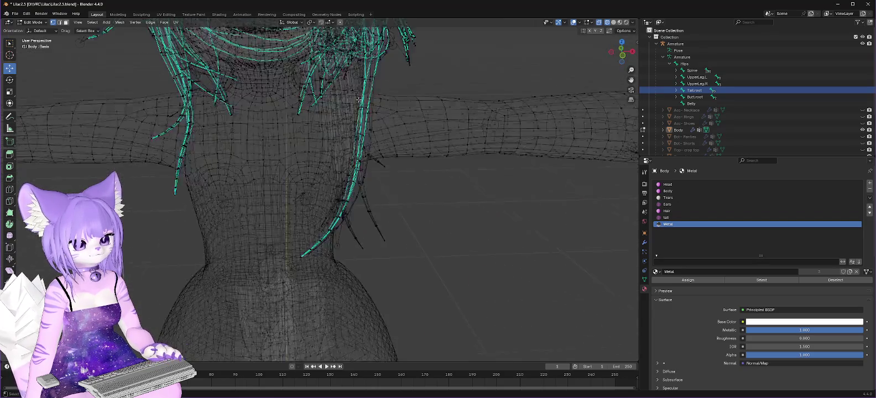
scroll(366, 93, up, 5)
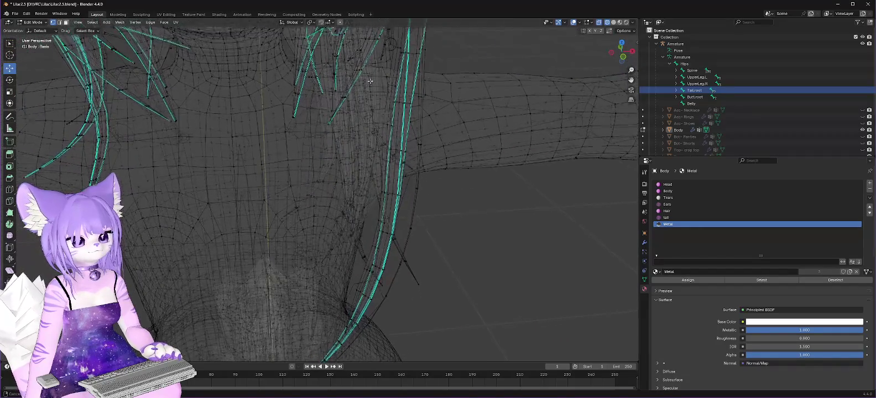
scroll(381, 187, up, 2)
click(614, 23)
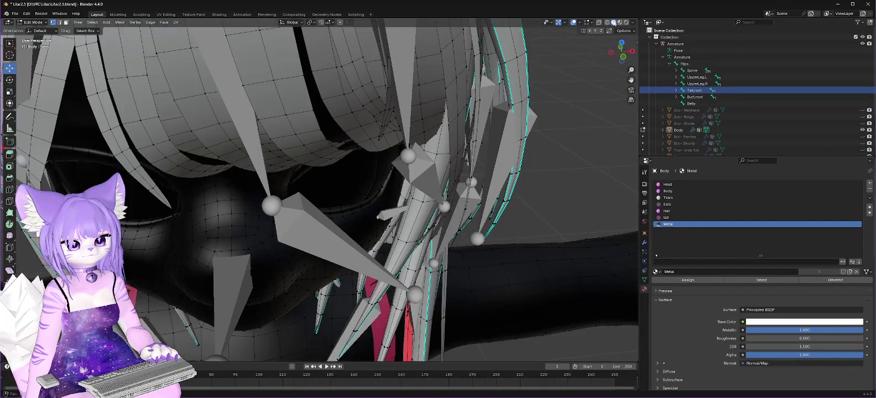
scroll(469, 125, down, 3)
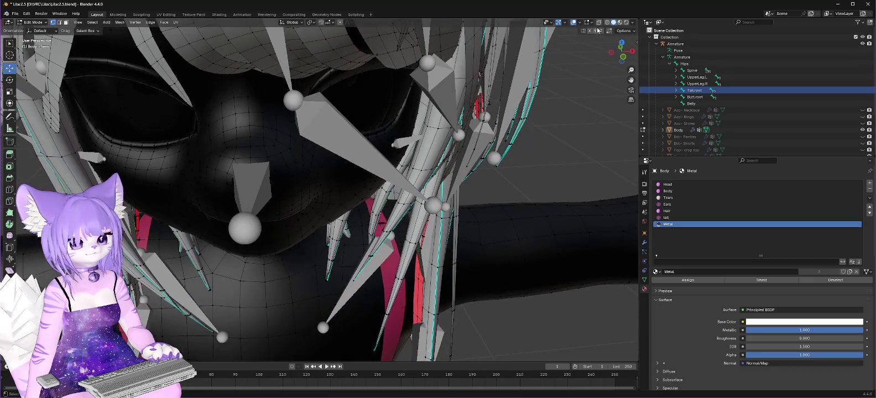
click(620, 22)
scroll(380, 96, up, 5)
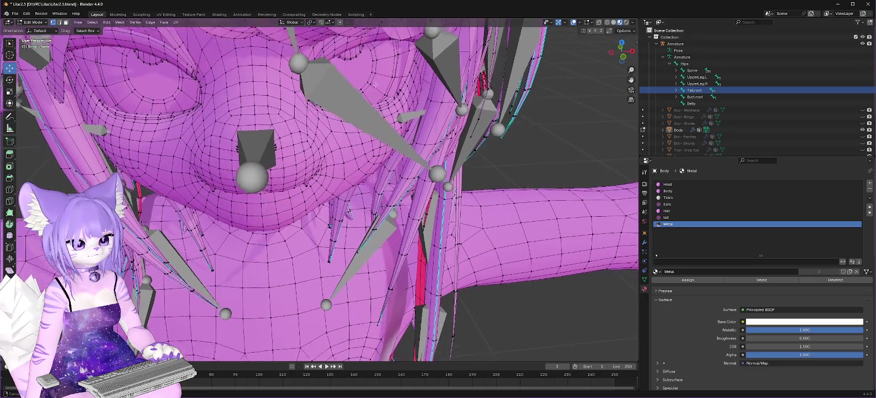
scroll(384, 135, down, 5)
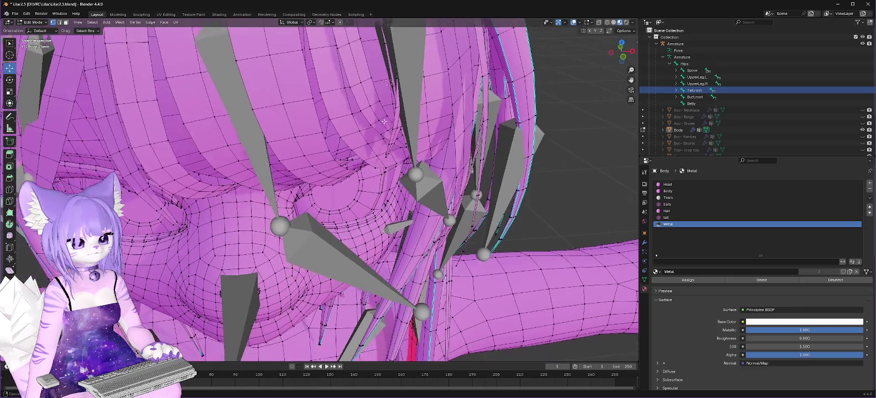
scroll(384, 102, up, 5)
scroll(383, 84, up, 6)
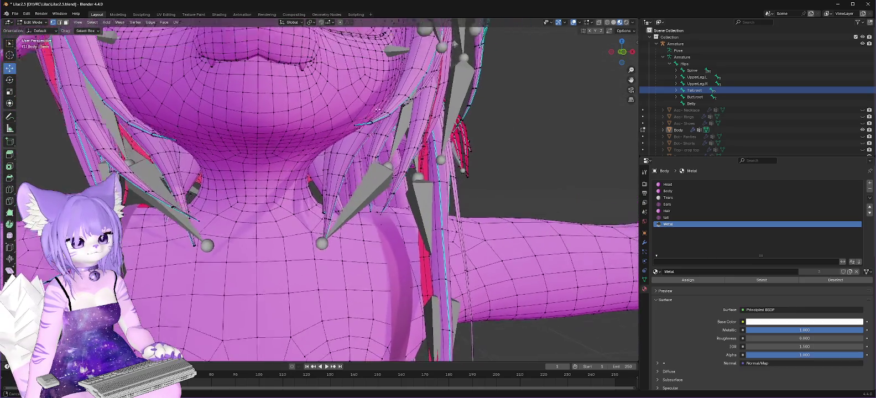
scroll(369, 113, up, 4)
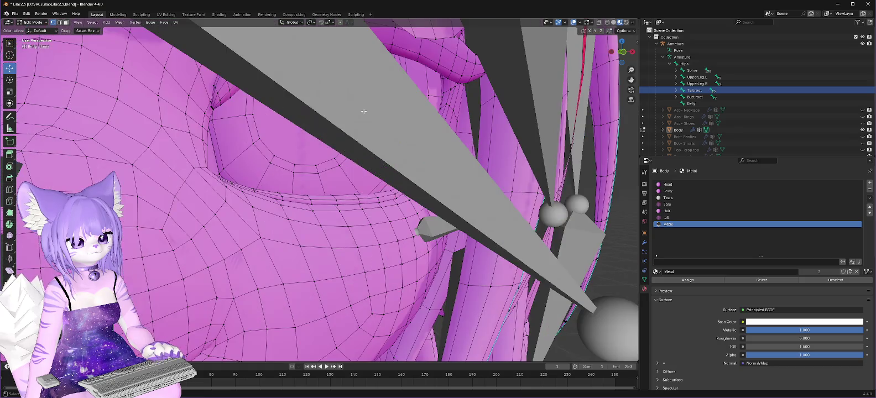
scroll(365, 111, down, 2)
scroll(355, 121, down, 3)
scroll(365, 121, up, 6)
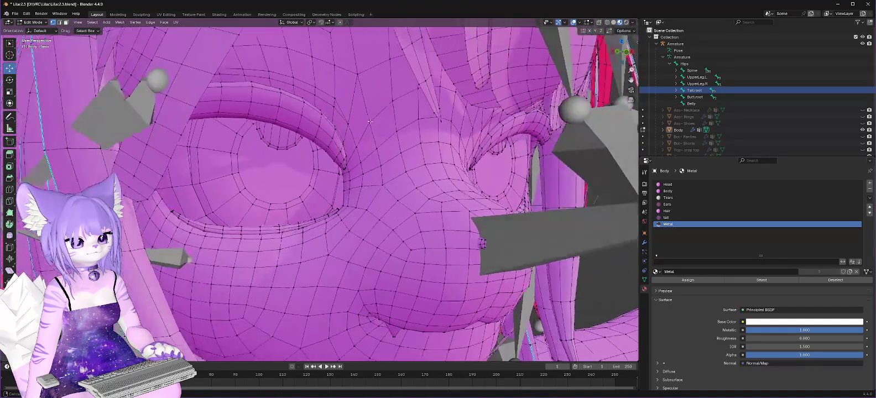
scroll(370, 121, left, 2)
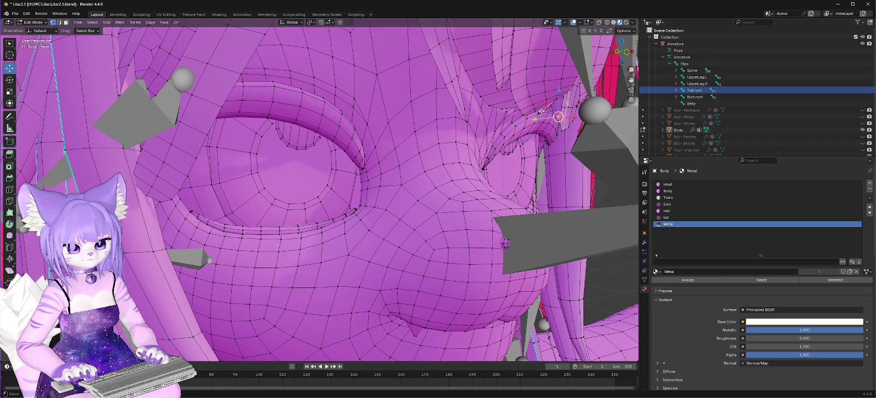
- Delete the stray selected vertices beside the eye and orbit to check the face
key(x)
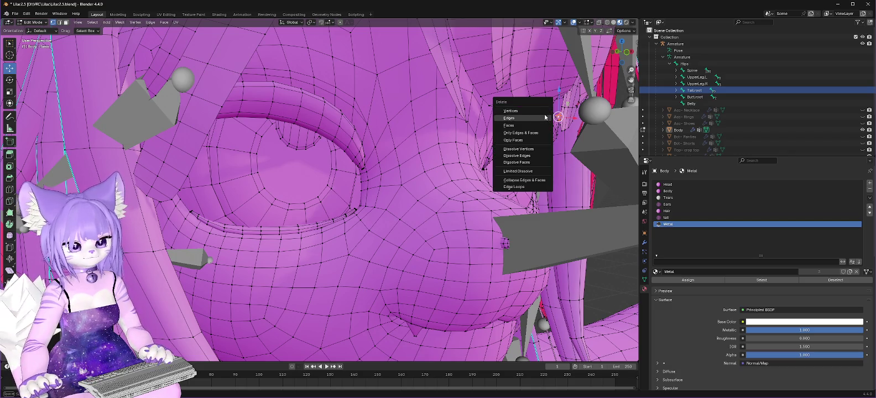
key(Escape)
right_click(559, 117)
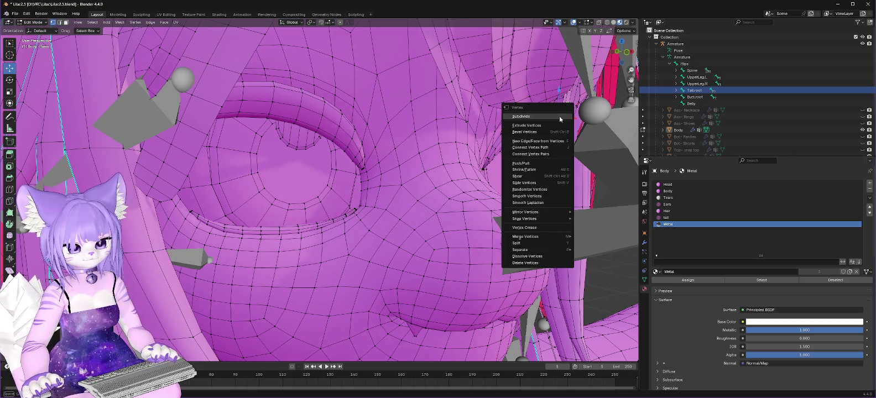
click(527, 264)
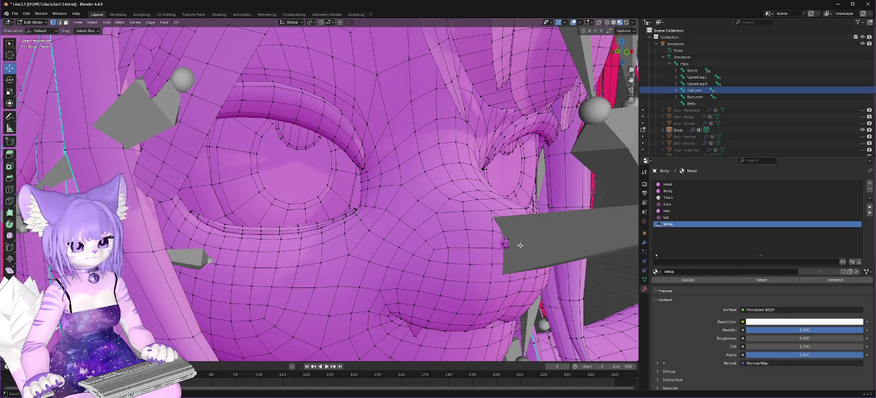
mouse_move(499, 233)
mouse_down()
mouse_move(481, 238)
mouse_move(491, 236)
mouse_move(489, 254)
mouse_up()
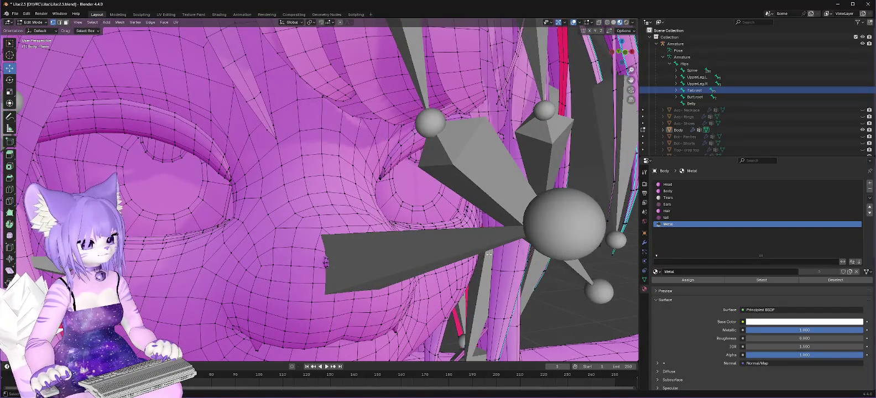
click(15, 15)
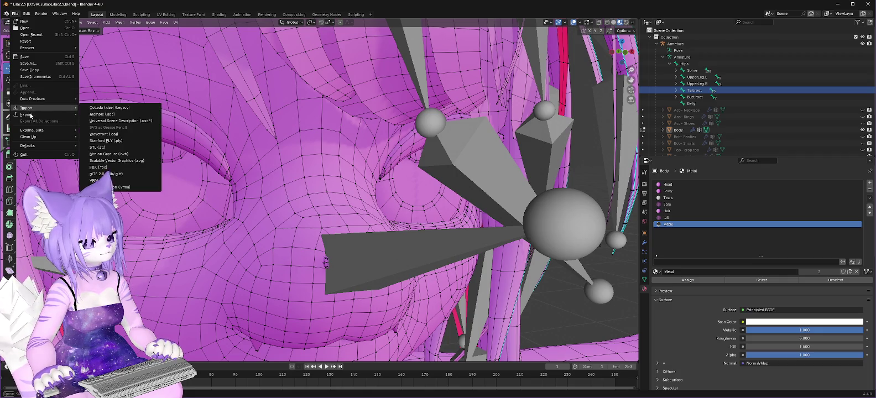
- Export the fixed model as Lilac 2.5.1.fbx in D:\VRC\Lilac and minimize Blender
mouse_move(30, 116)
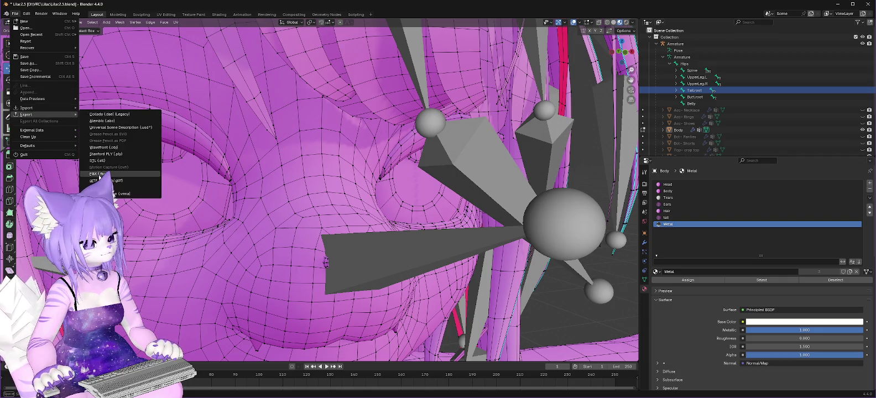
click(99, 175)
click(394, 130)
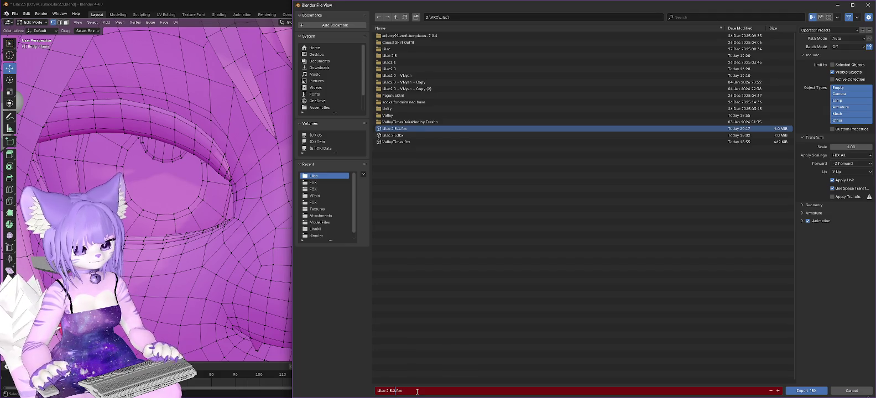
click(807, 393)
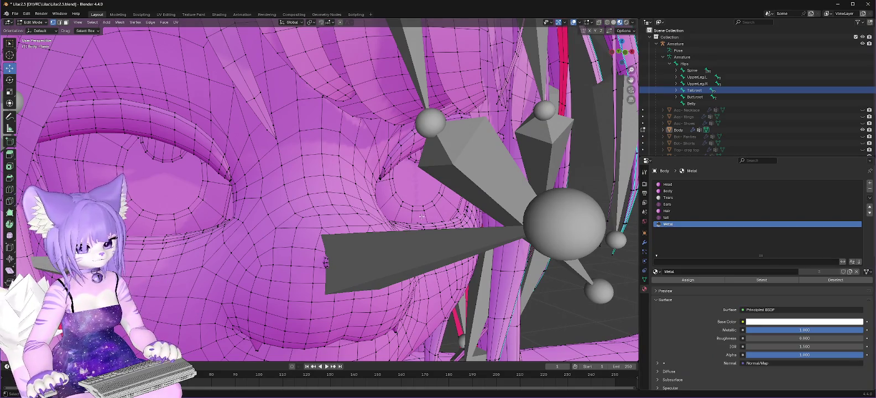
click(837, 4)
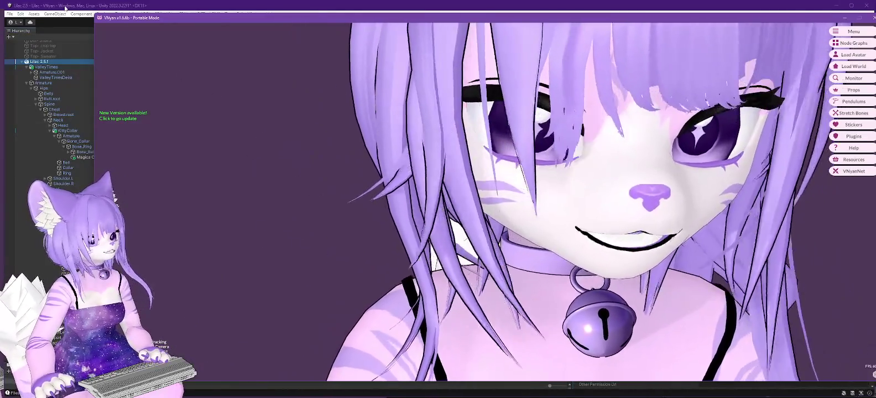
- Open Assets/FBX in Unity's Project panel and reveal Lilac 2.5.1.fbx in File Explorer
click(80, 19)
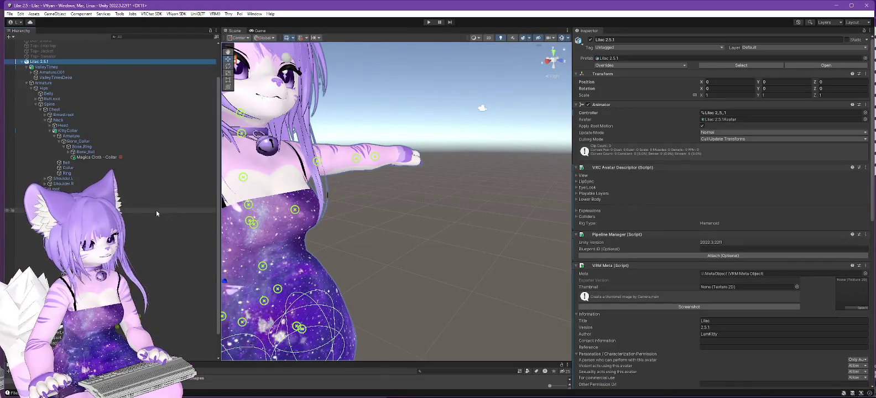
drag(194, 363, 195, 221)
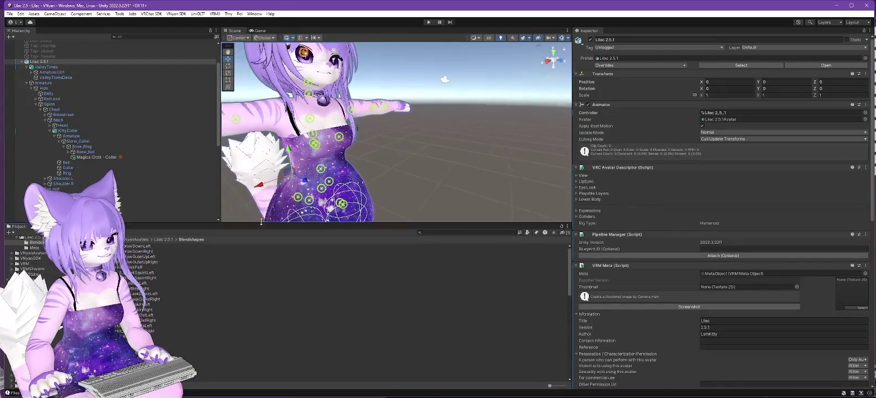
scroll(48, 275, up, 2)
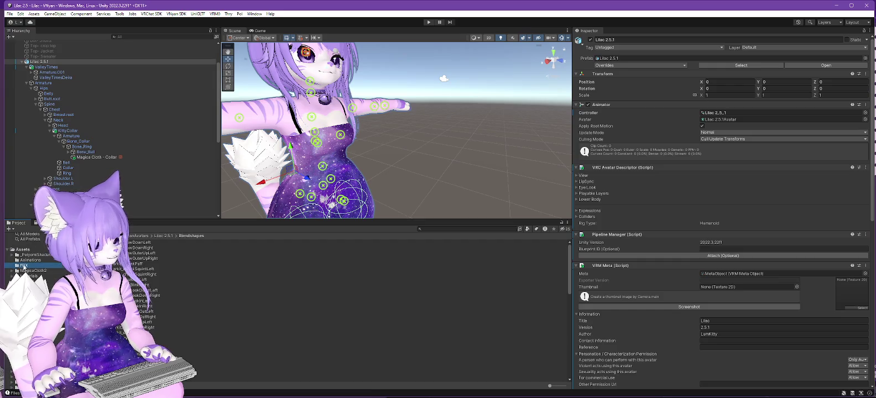
click(21, 265)
click(129, 252)
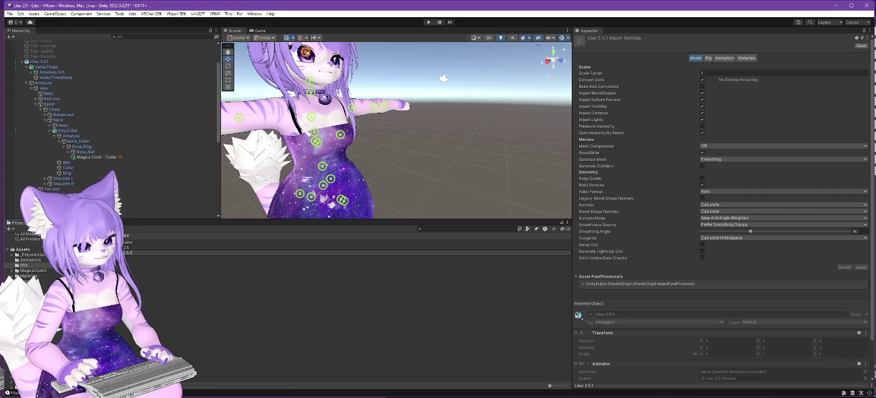
key(Return)
right_click(119, 253)
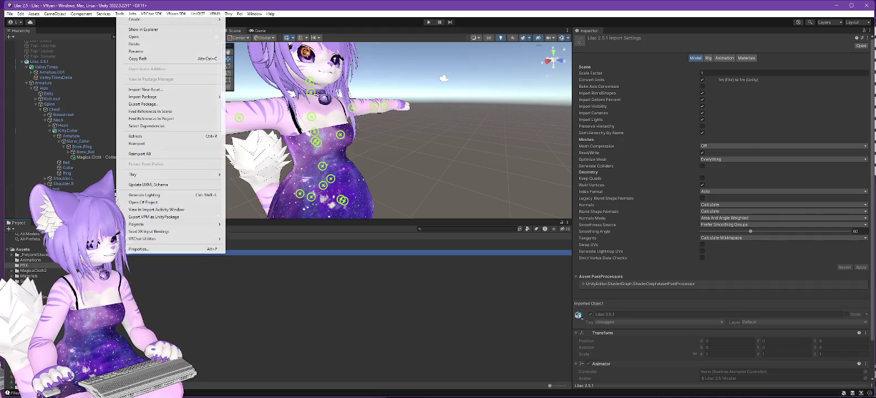
click(144, 37)
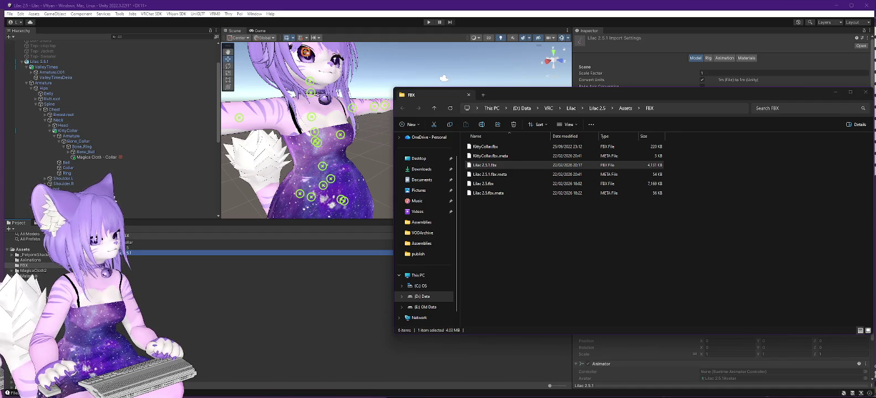
- Show the Lilac folder's .vsfavatar files in Explorer, then save the Unity scene
key(alt+Tab)
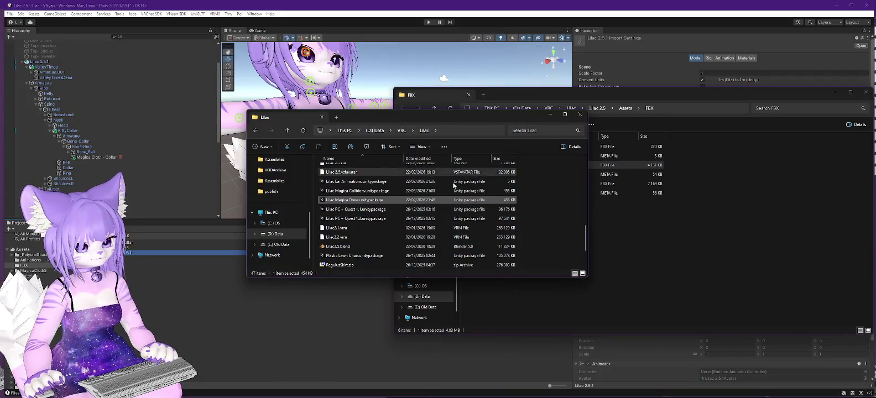
scroll(407, 217, up, 3)
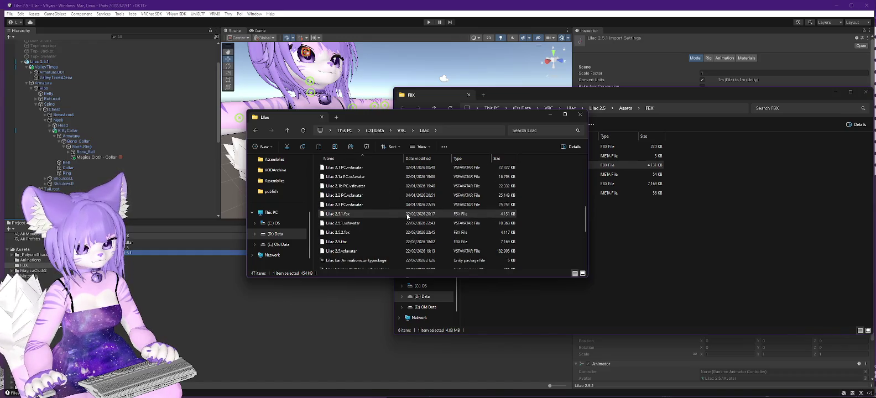
click(10, 14)
click(24, 48)
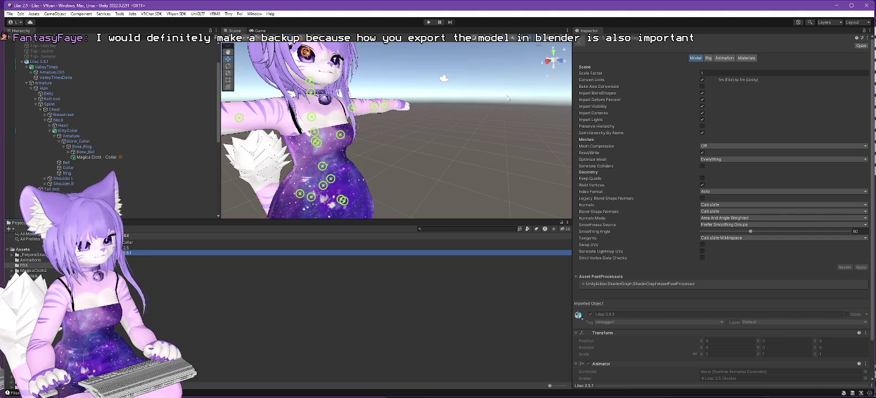
key(super+Down)
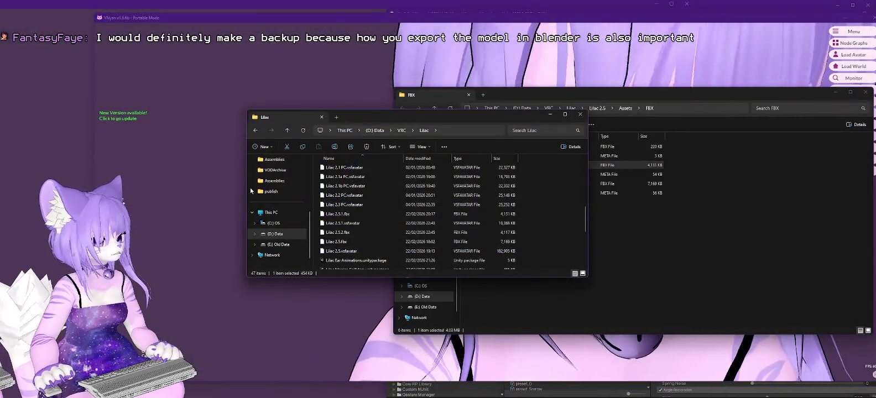
- Back up the Lilac 2.5 folder as 'Lilac 2.5 - Copy' and open the Lilac 2.5 project in Unity
scroll(388, 179, up, 6)
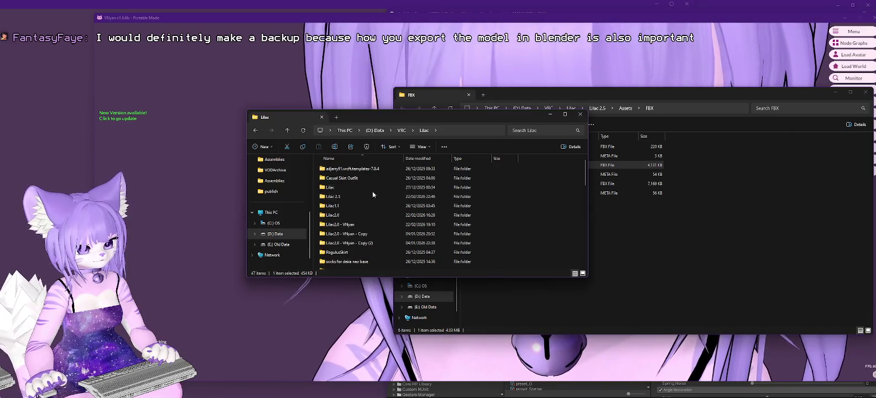
mouse_move(373, 195)
mouse_down()
mouse_move(470, 199)
mouse_move(551, 218)
mouse_up()
click(576, 228)
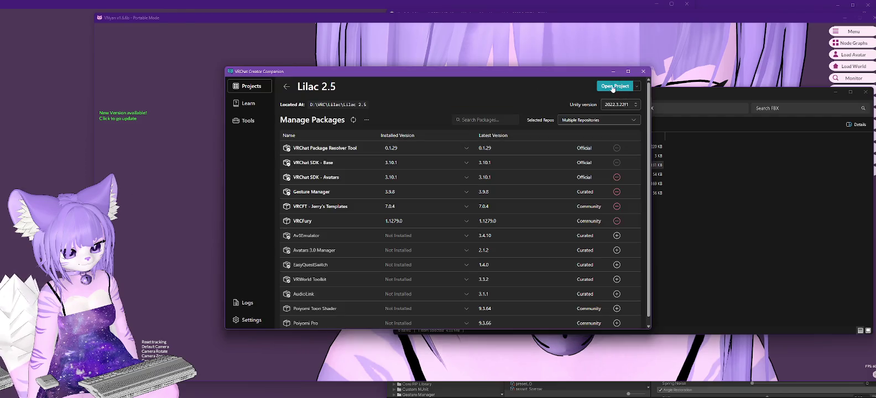
click(613, 86)
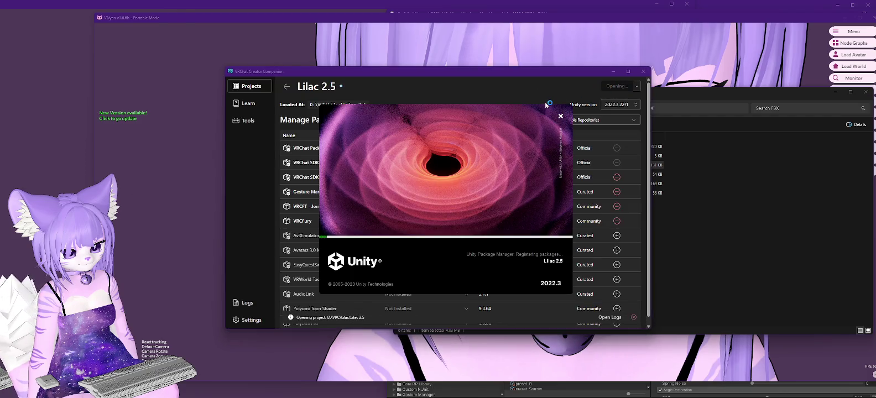
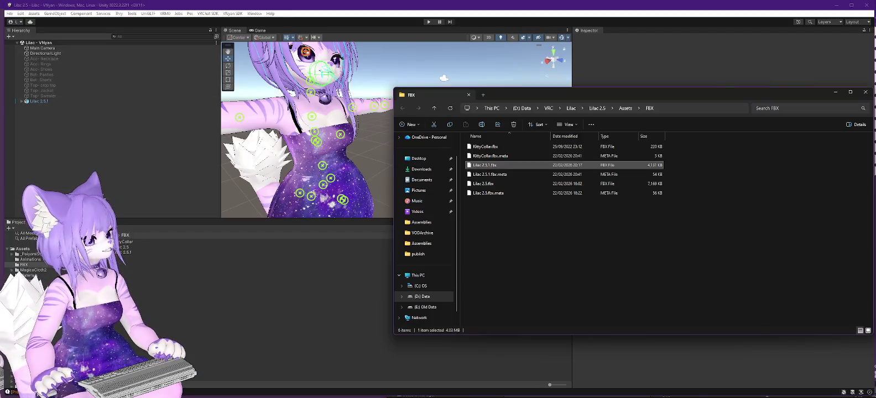
- Bring the Lilac folder window forward, select Lilac 2.5.2.fbx and move the window up-left
key(alt+Tab)
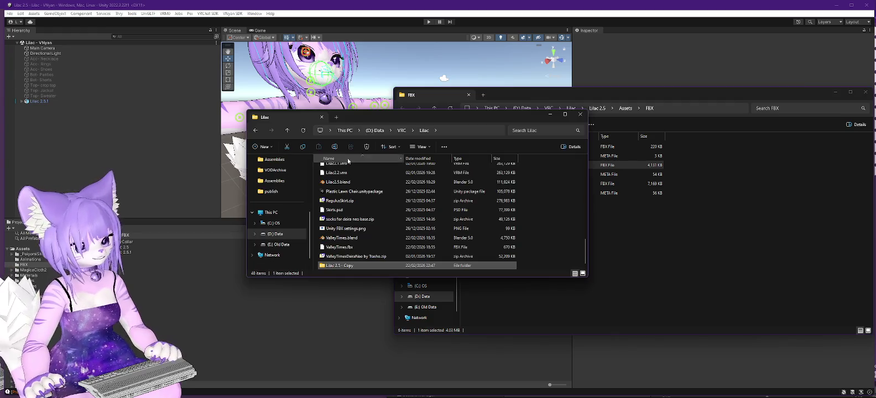
scroll(360, 225, up, 3)
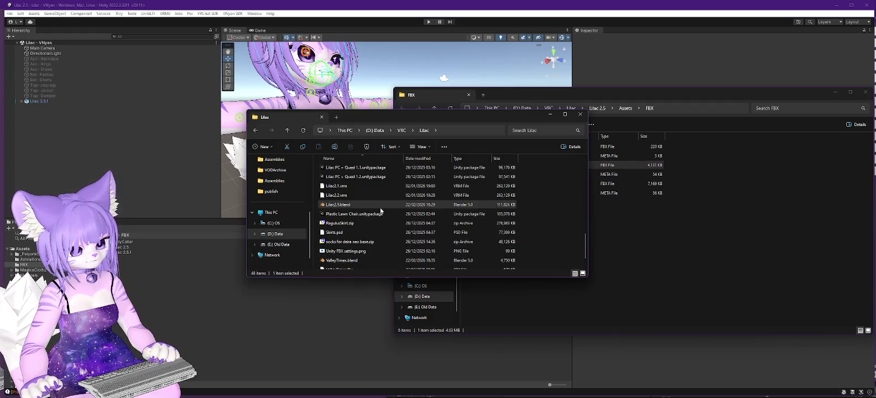
scroll(365, 194, up, 1)
click(343, 197)
drag(456, 118, 288, 89)
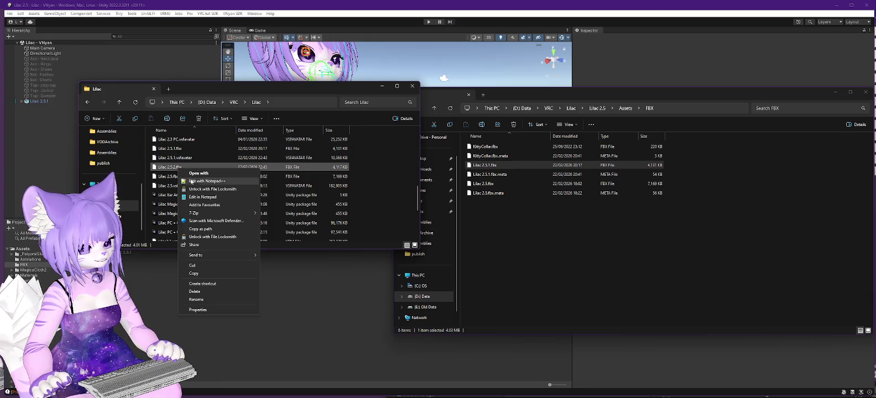
- Cut Lilac 2.5.2.fbx and paste it into the Lilac 2.5 project folder
right_click(178, 169)
click(203, 266)
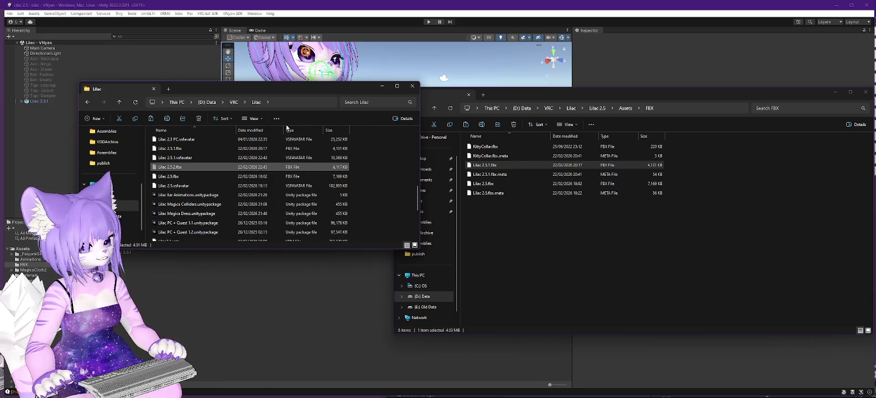
scroll(163, 178, up, 5)
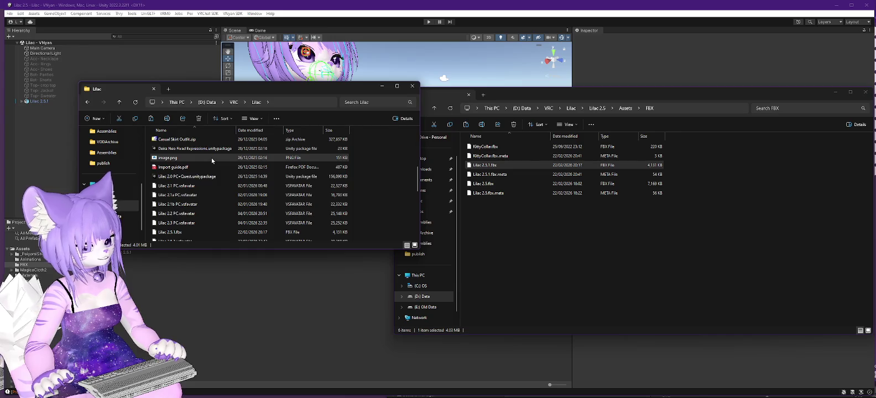
double_click(166, 169)
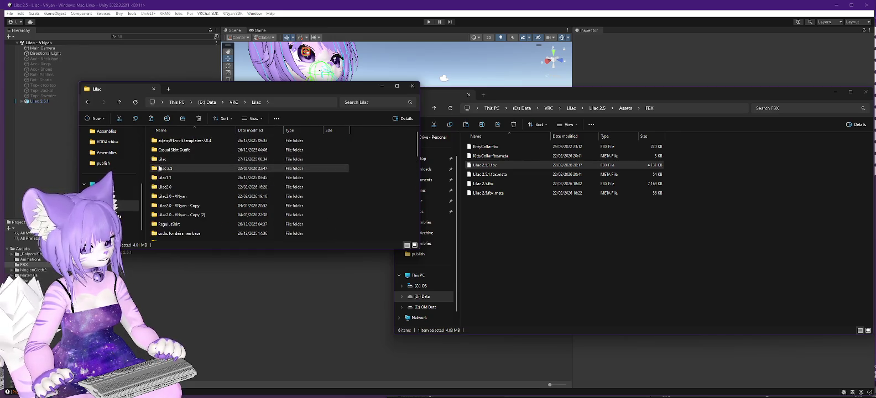
right_click(376, 178)
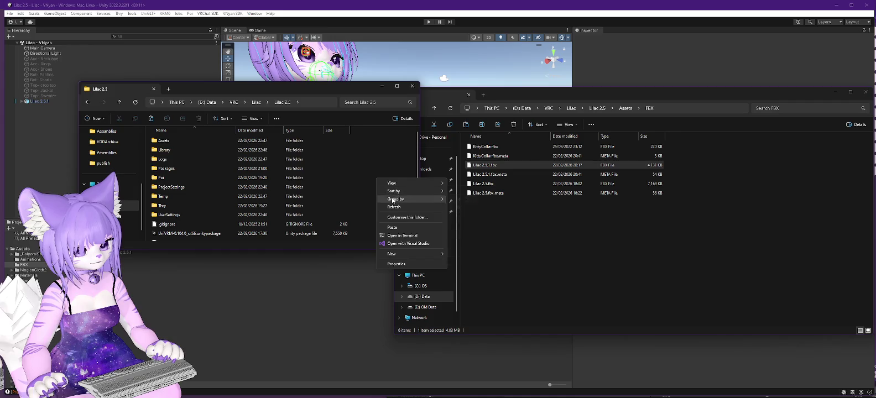
click(395, 225)
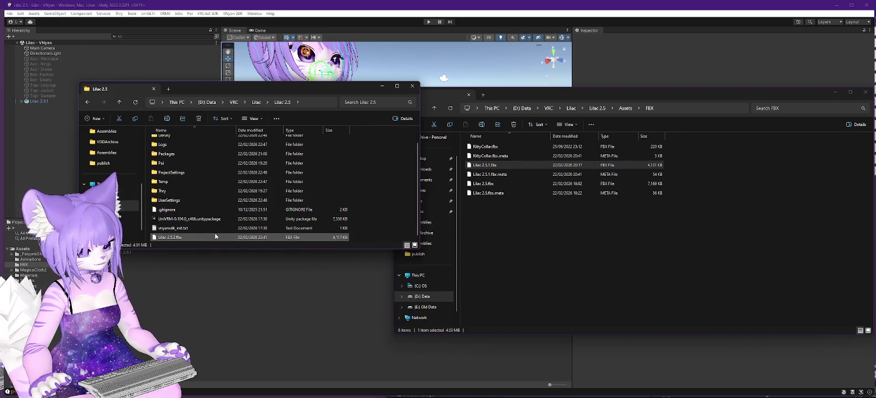
- Rename it Lilac 2.5.1.fbx and replace the older copy in the FBX folder
click(174, 240)
key(Escape)
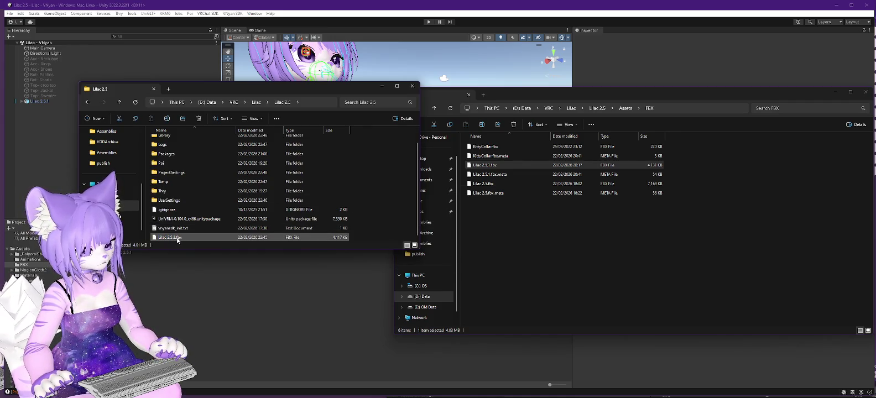
click(177, 239)
click(186, 238)
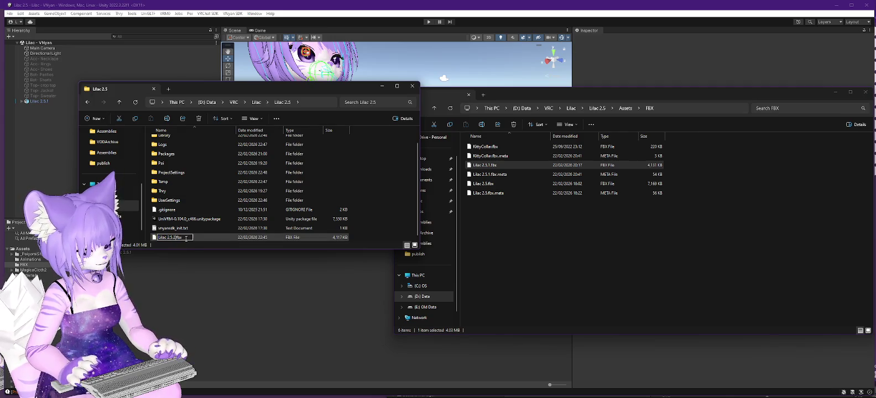
text(1)
key(Return)
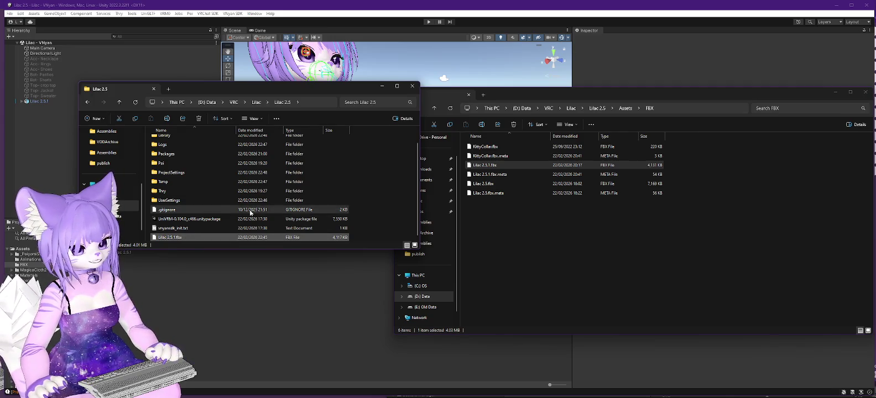
mouse_move(163, 240)
mouse_down()
mouse_move(418, 216)
mouse_move(471, 152)
mouse_move(555, 220)
mouse_move(513, 220)
mouse_up()
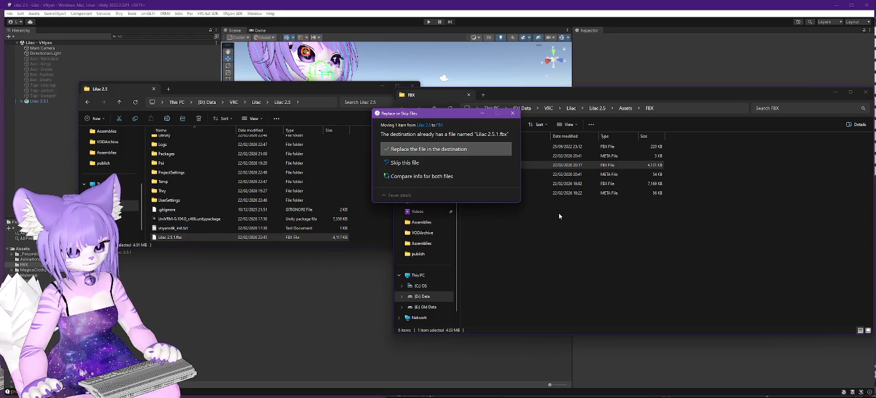
click(412, 150)
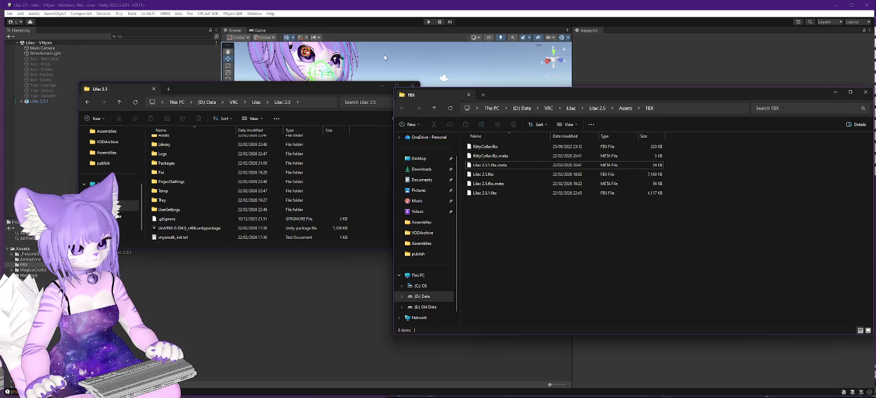
click(363, 15)
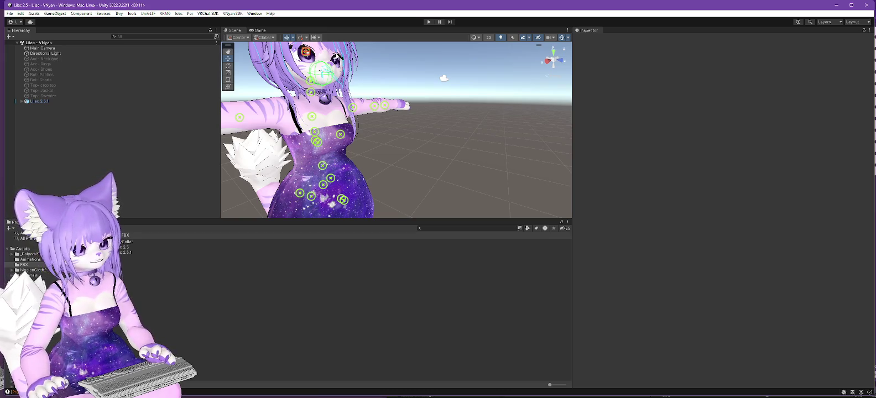
- Rename the reimported model asset in the Project panel to Lilac 2.5.2
mouse_move(338, 65)
mouse_down()
mouse_move(384, 103)
mouse_move(316, 112)
mouse_move(476, 169)
mouse_up()
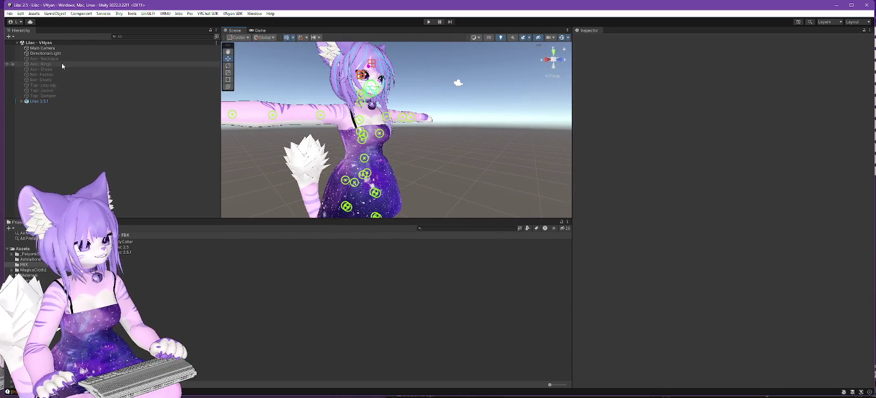
click(45, 102)
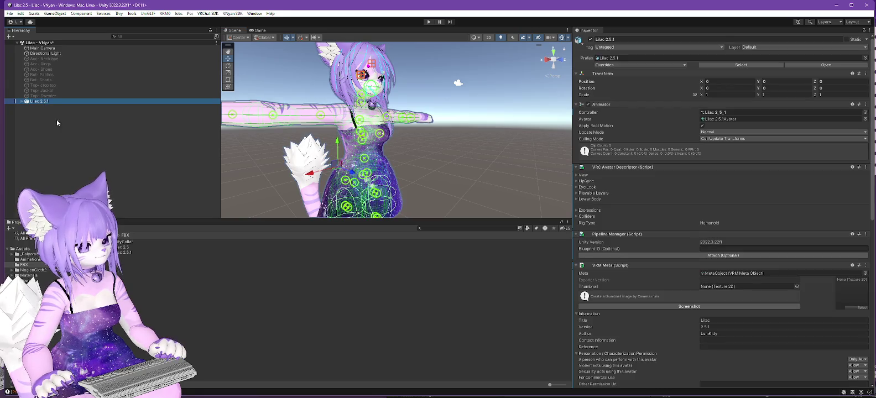
click(166, 253)
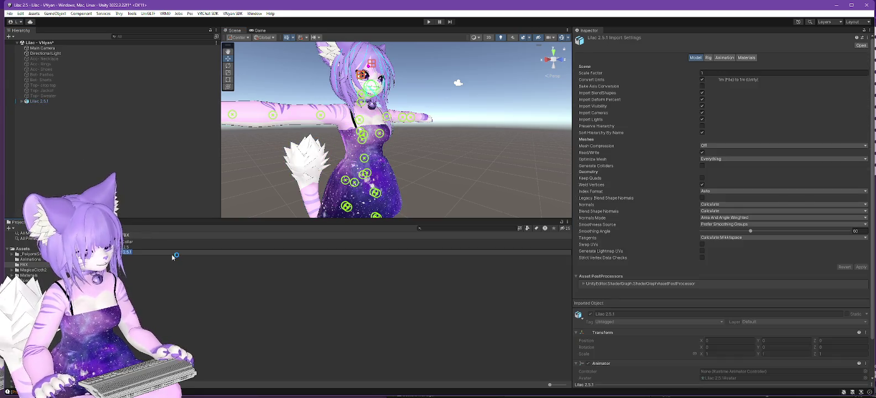
key(BackSpace)
text(2)
key(Return)
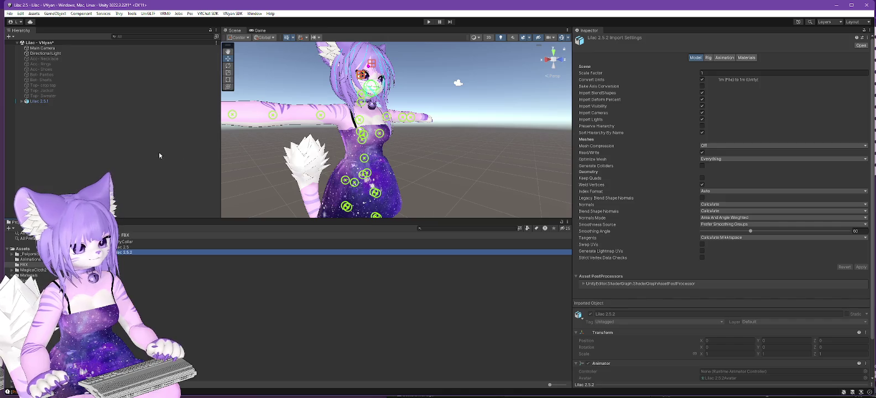
- Rename the avatar object in the Hierarchy to Lilac 2.5.2
click(40, 104)
key(F2)
key(BackSpace)
text(2)
key(Return)
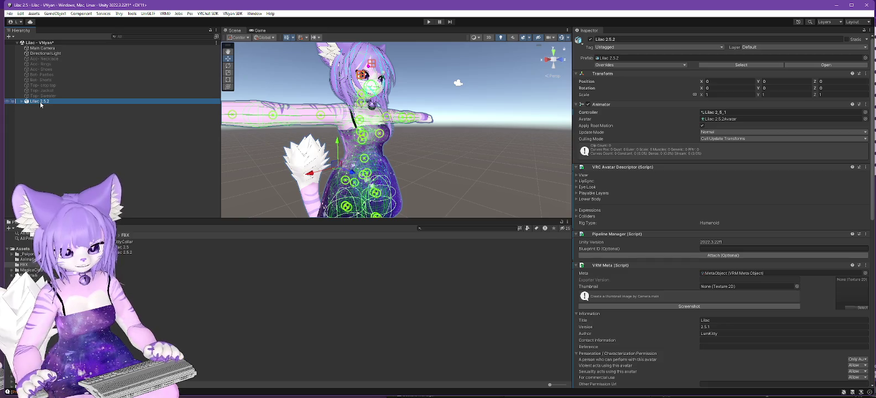
- Set the avatar's VRM Meta version to 2.5.2
click(749, 327)
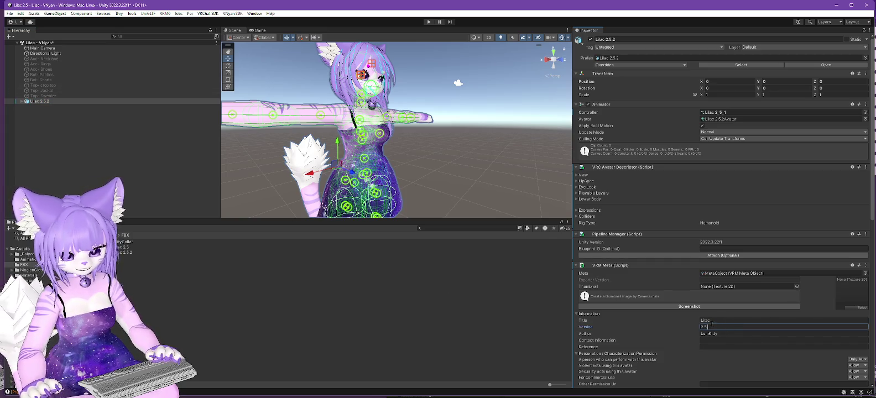
key(BackSpace)
text(2)
click(66, 102)
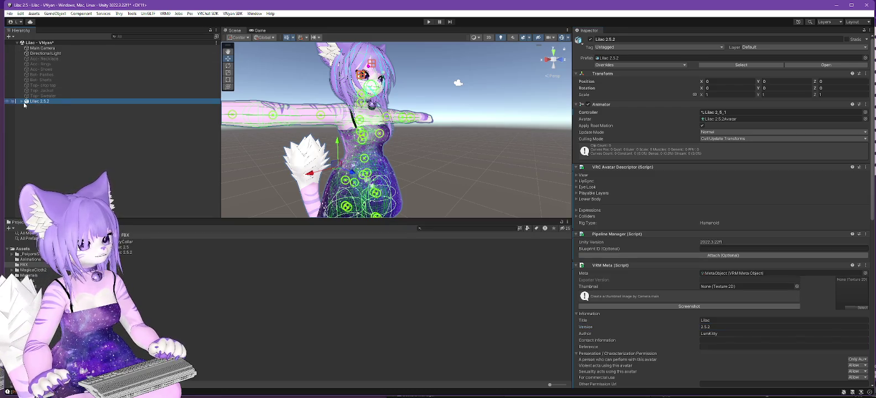
click(233, 13)
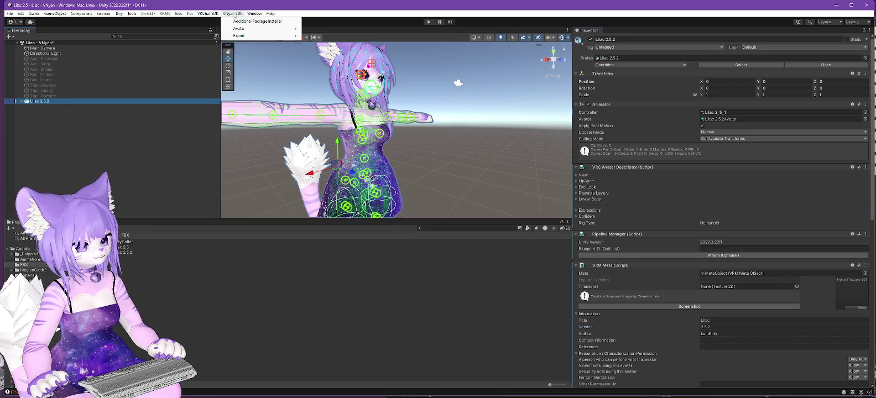
- Export the avatar through VNyan SDK as Lilac 2.5.2.vsfavatar and acknowledge the Export complete message
mouse_move(244, 30)
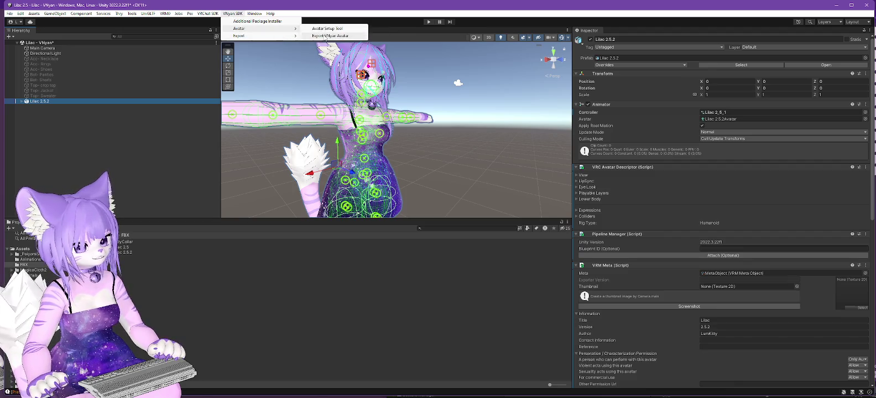
click(187, 111)
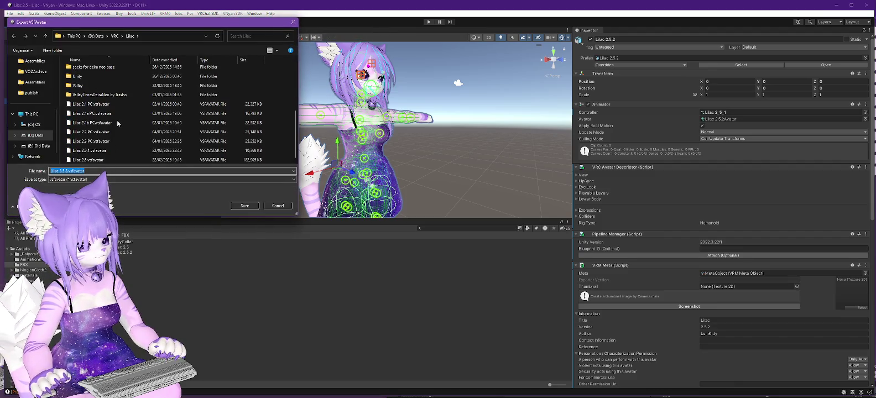
click(93, 151)
click(66, 171)
key(BackSpace)
text(2)
click(244, 206)
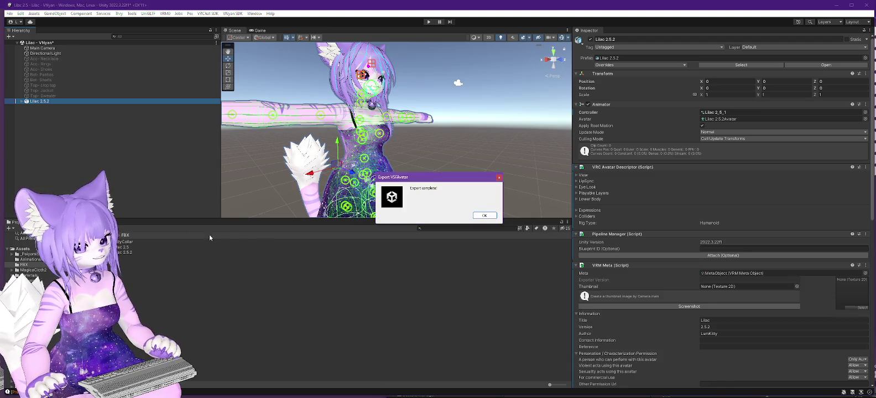
click(482, 216)
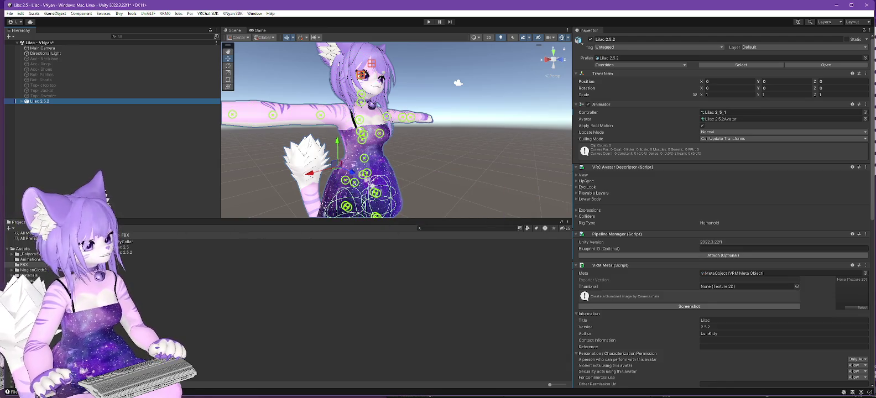
key(alt+Tab)
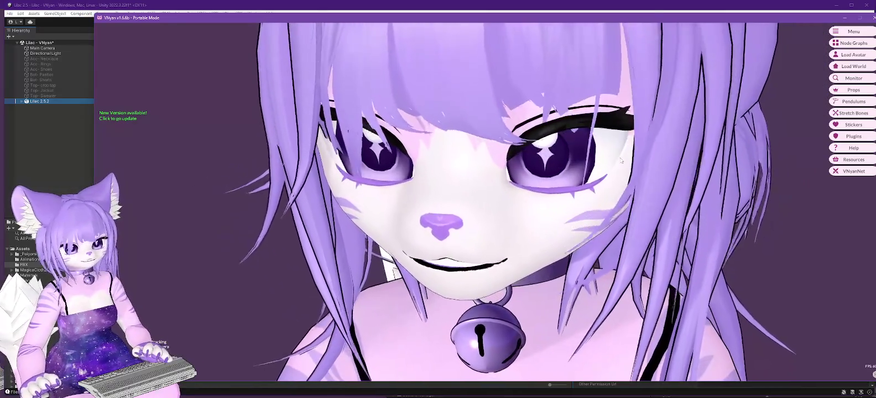
- Load Lilac 2.5.2 from VNyan's avatar list and zoom out to see it full-body
click(854, 54)
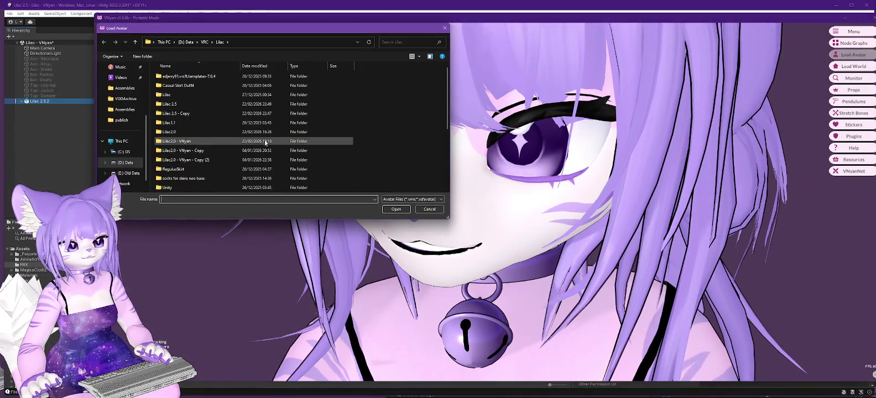
double_click(178, 161)
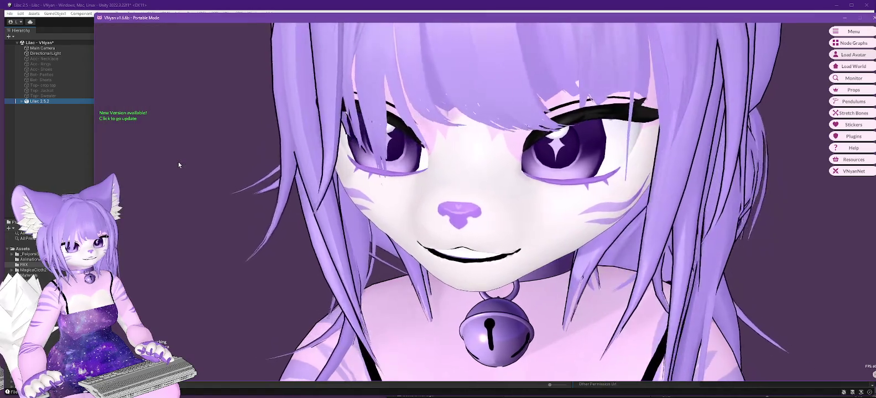
scroll(178, 161, down, 5)
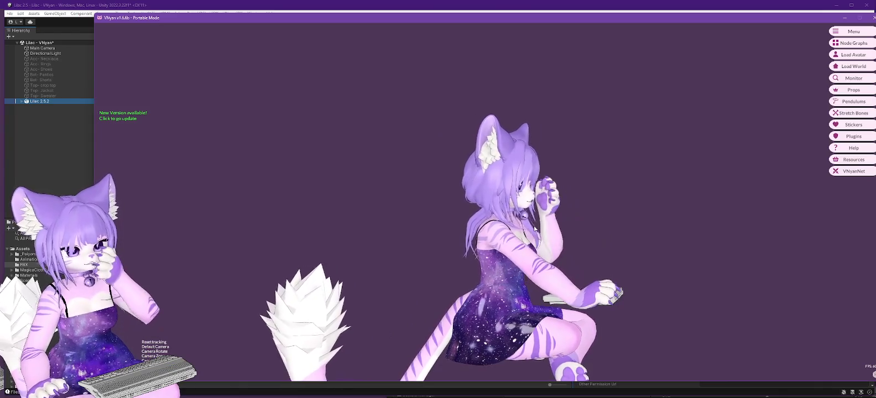
key(alt+Tab)
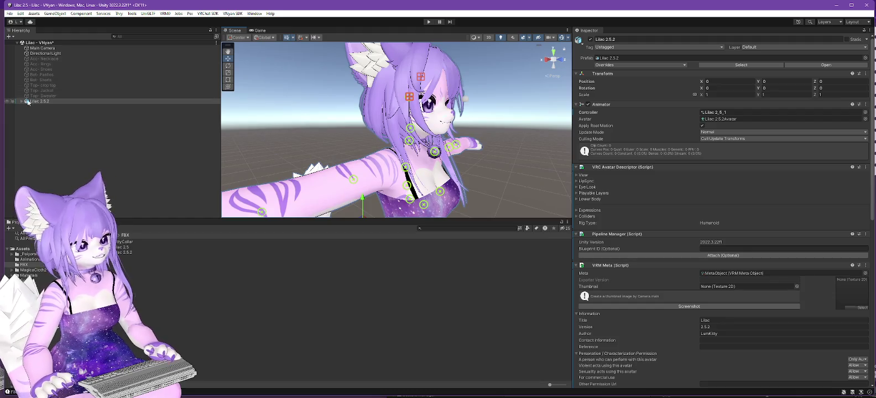
- Expand the Lilac 2.5.2 hierarchy from Armature through Neck and KittyCollar down to Bone_Bell
click(21, 102)
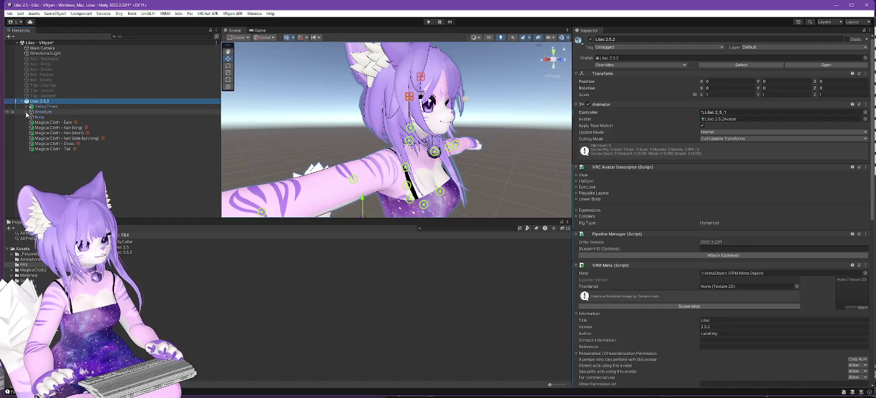
click(27, 112)
click(31, 117)
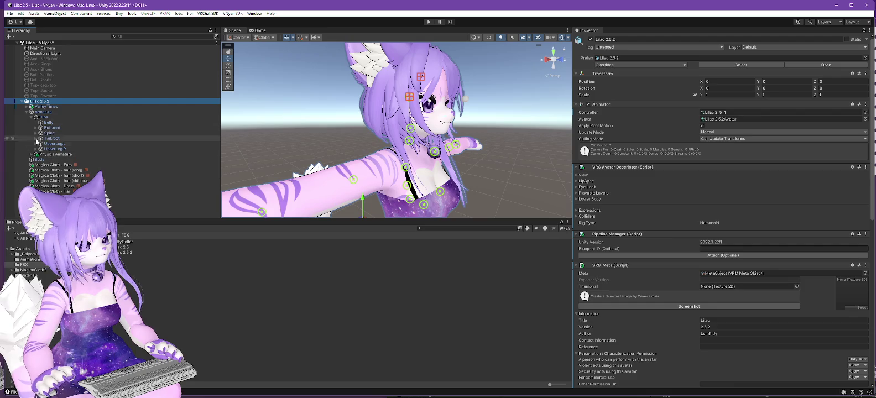
click(36, 133)
click(41, 139)
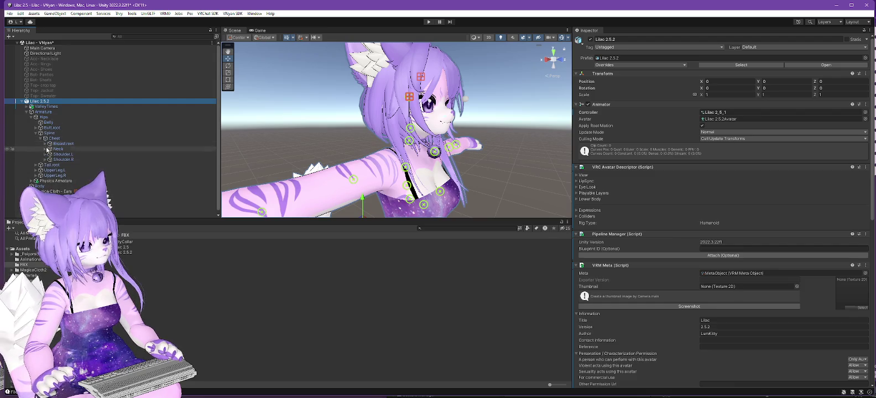
click(45, 149)
click(51, 160)
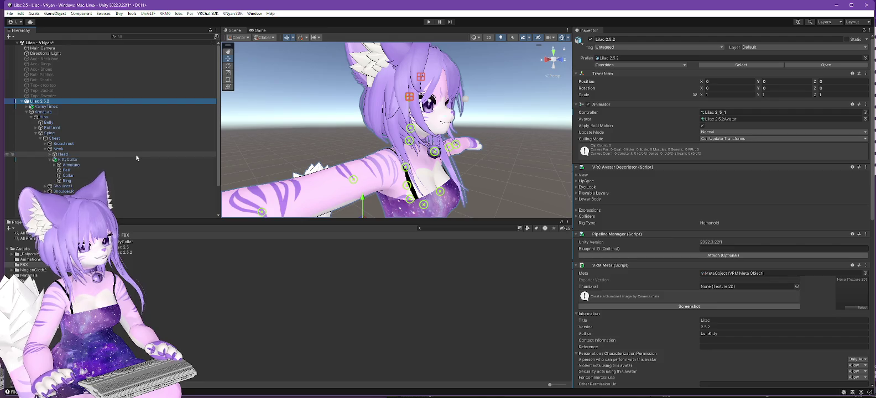
click(54, 165)
click(63, 170)
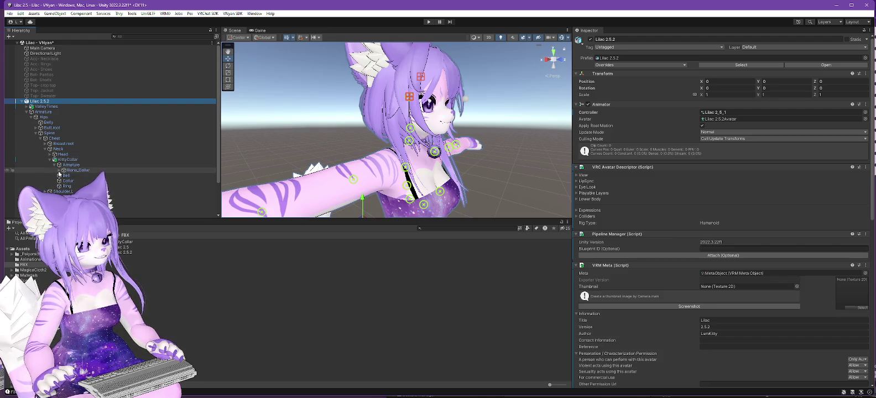
click(63, 175)
click(68, 180)
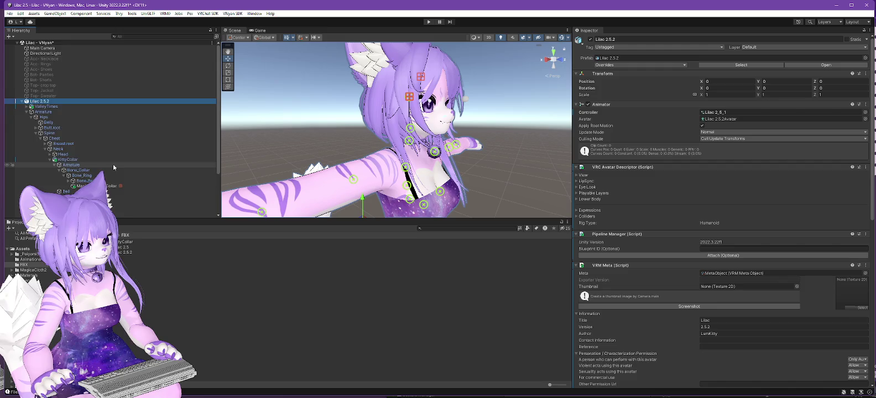
- Move Magica Cloth - Collar directly under Lilac 2.5.2 and reselect the avatar root
scroll(112, 164, down, 3)
mouse_move(99, 130)
mouse_down()
mouse_move(111, 191)
mouse_move(73, 189)
mouse_up()
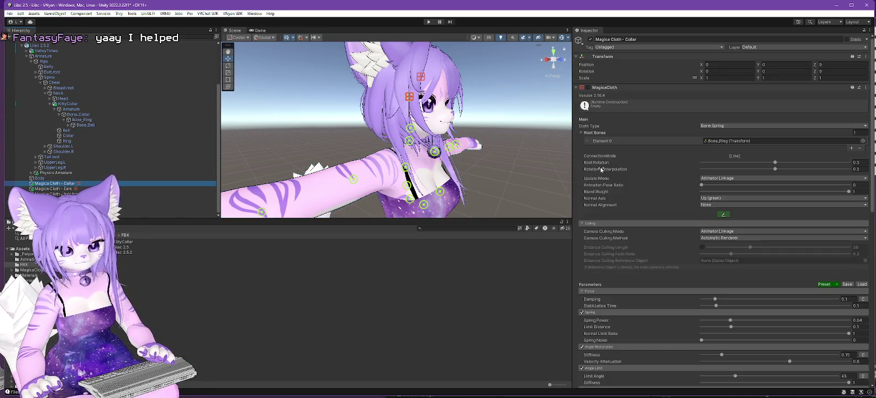
click(589, 89)
scroll(115, 144, up, 4)
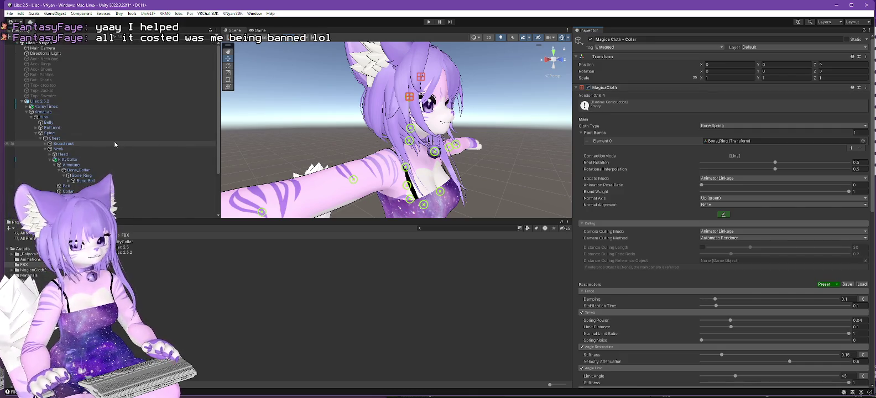
click(144, 102)
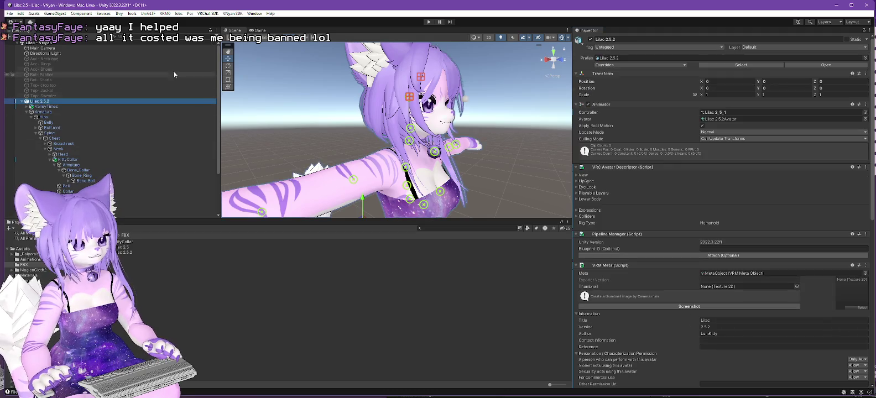
click(218, 13)
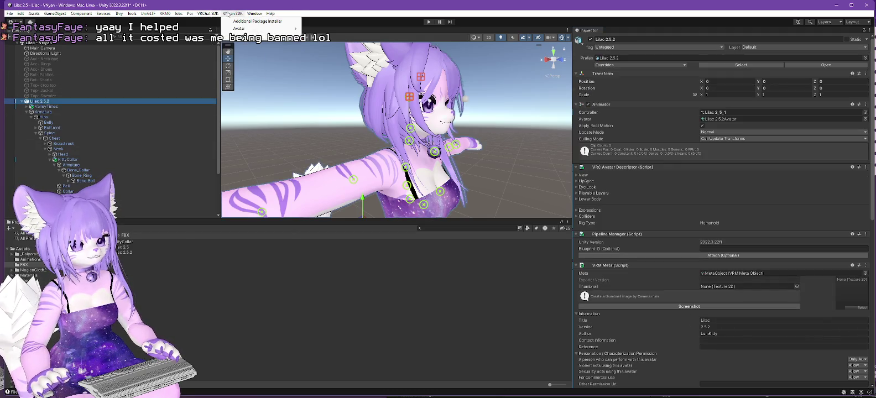
mouse_move(260, 28)
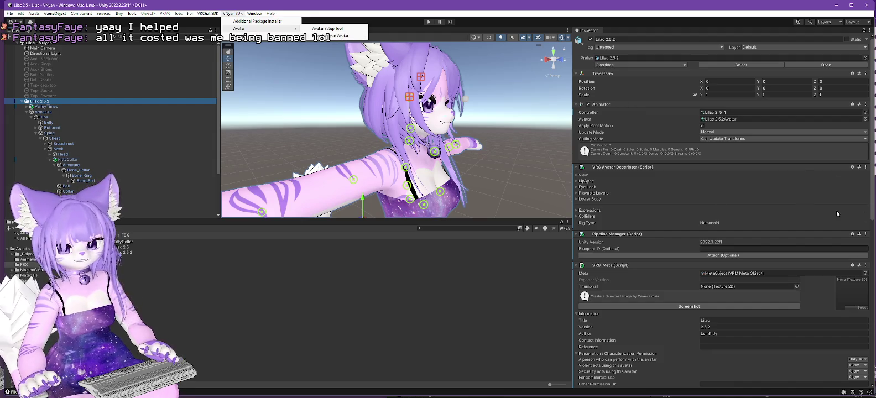
key(alt+Tab)
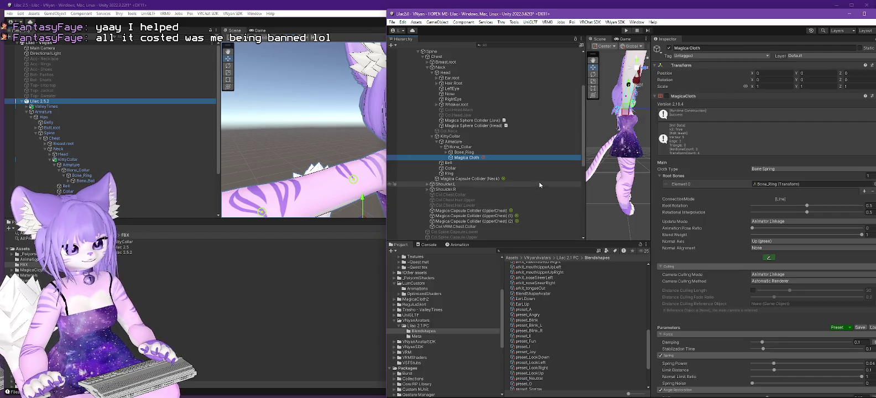
- Resize the Lilac2.0 project's Inspector and Scene panels to give the scene more room
scroll(503, 178, down, 5)
scroll(504, 179, up, 3)
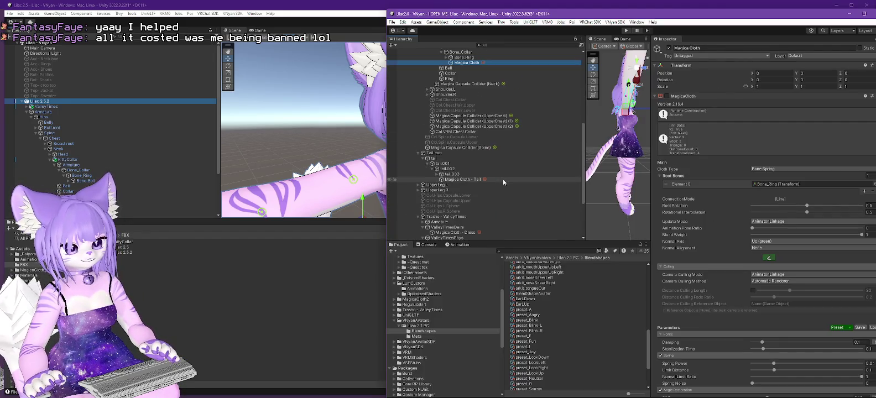
scroll(504, 178, down, 10)
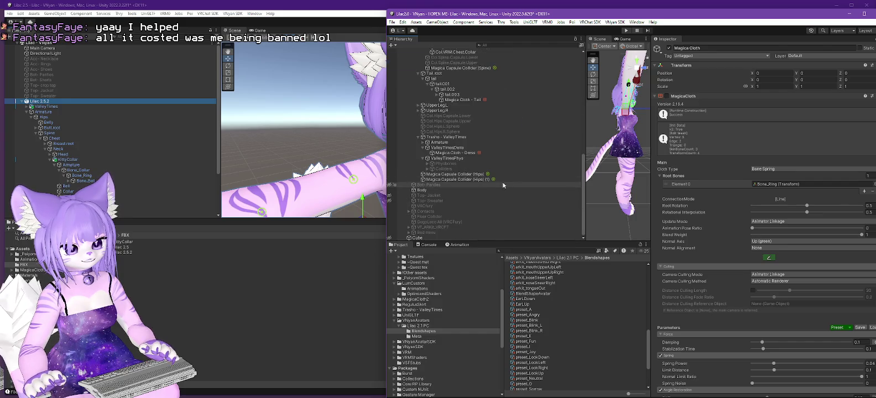
scroll(523, 179, up, 15)
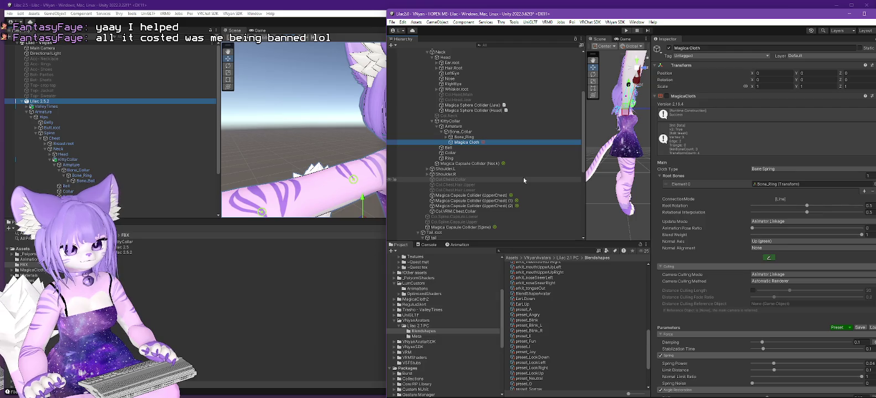
scroll(523, 177, up, 5)
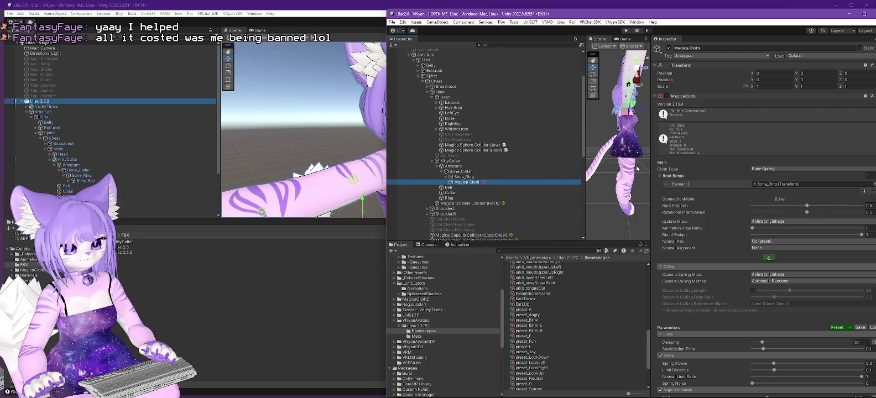
drag(653, 139, 721, 141)
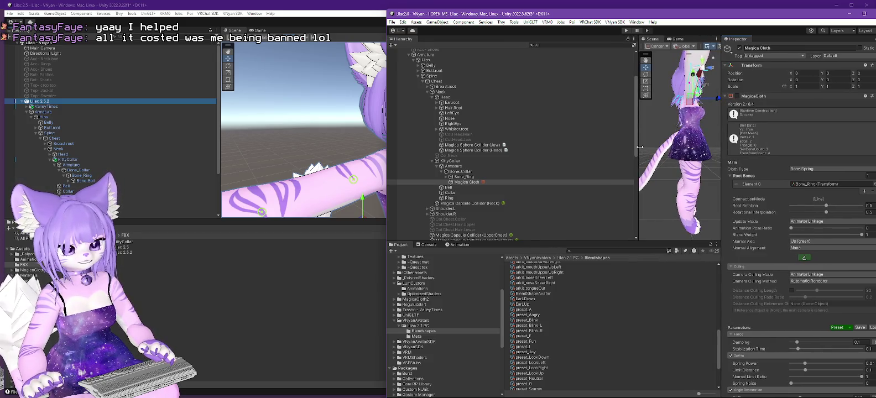
drag(640, 146, 556, 147)
- Orbit the scene to a front view, then select Bone_Ring and bring up its context menu
scroll(636, 214, up, 3)
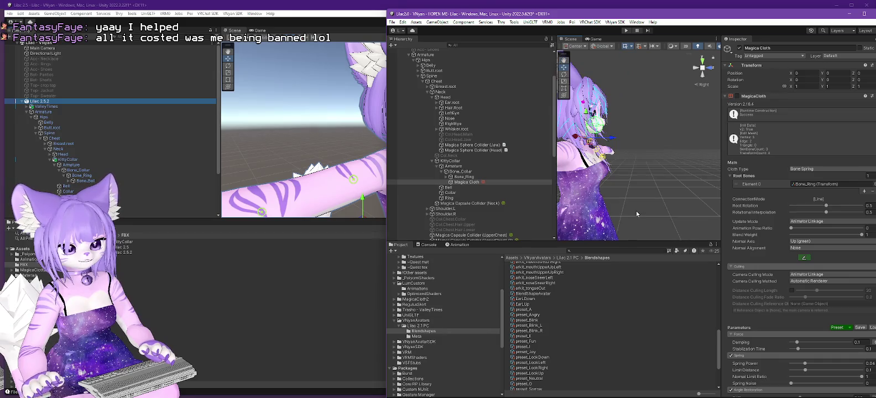
drag(636, 211, 559, 199)
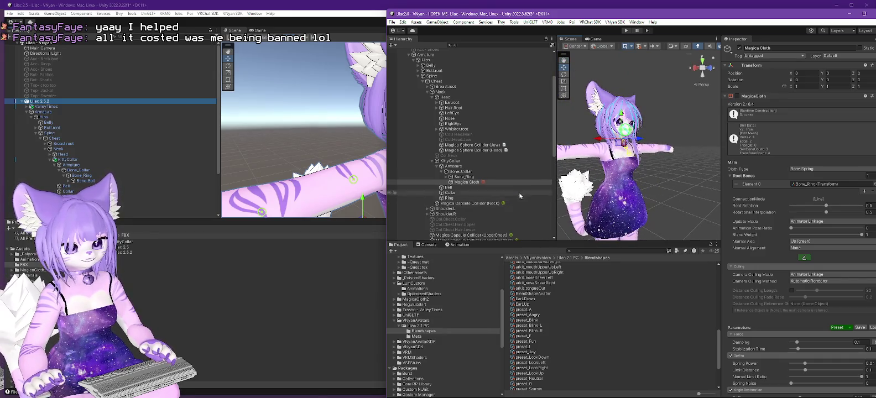
scroll(479, 160, down, 5)
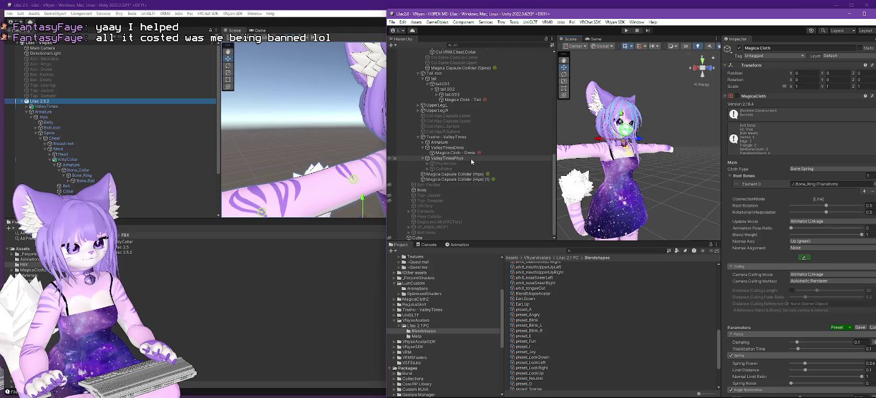
scroll(473, 160, up, 1)
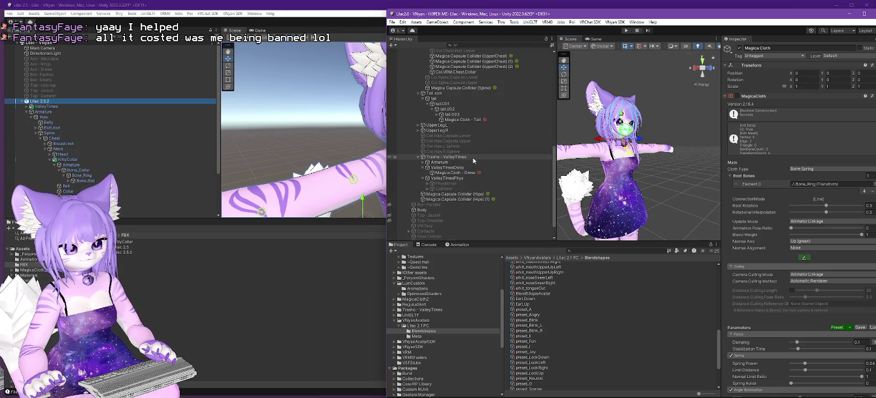
scroll(473, 158, up, 6)
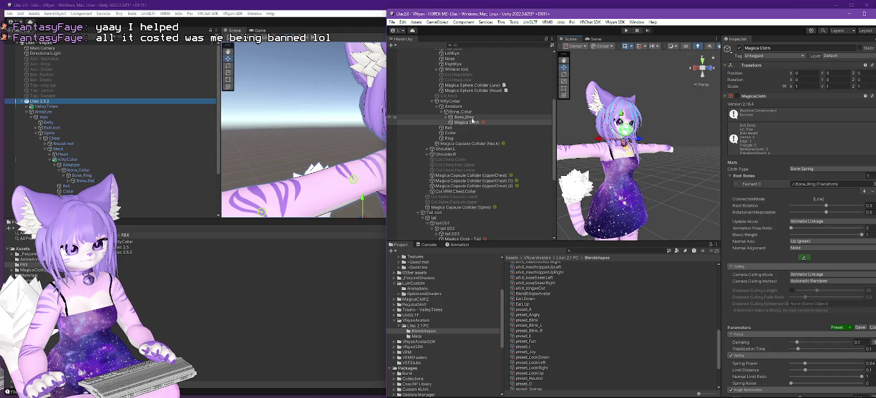
click(465, 118)
right_click(470, 120)
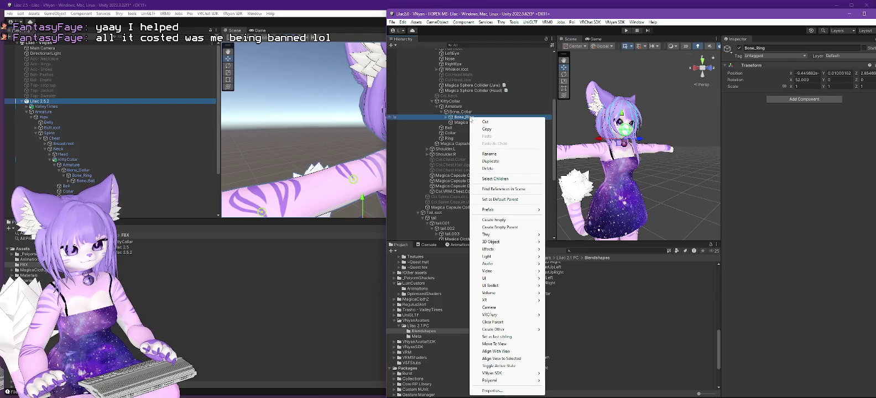
- Find Bone_Ring's scene references, clear the filter, and expand Bone_Ring to show Bone_Bell
click(512, 190)
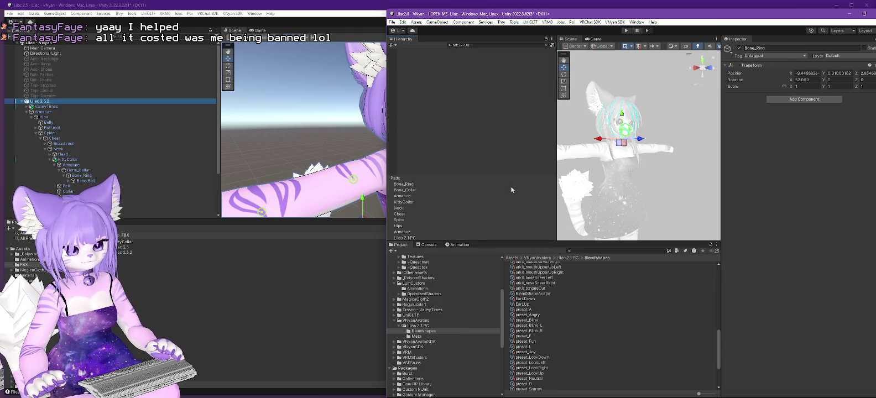
key(Escape)
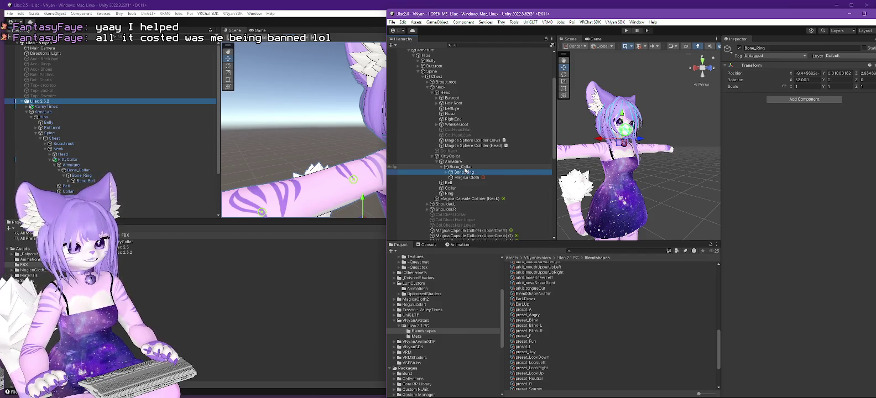
click(446, 172)
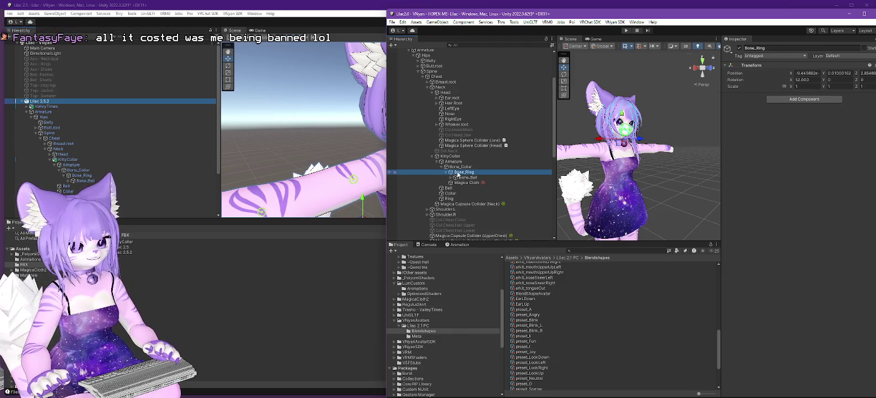
scroll(472, 194, down, 10)
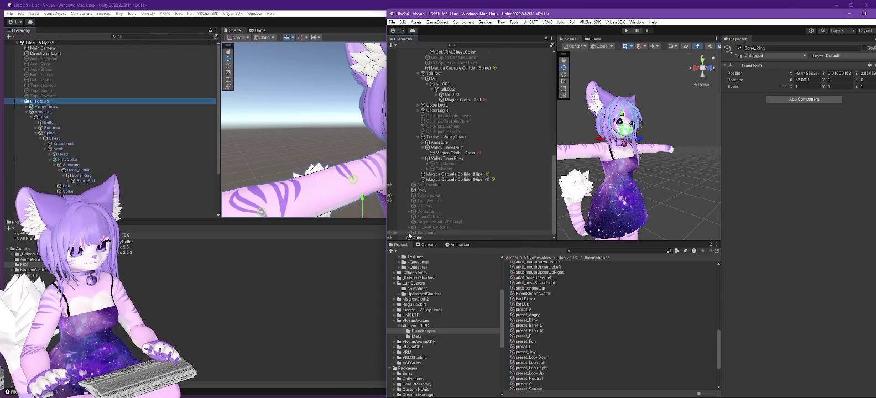
- Inspect Cube, the Body mesh's blendshapes, Bone_Ring and Bone_Collar with its VRC Phys Bone
click(416, 238)
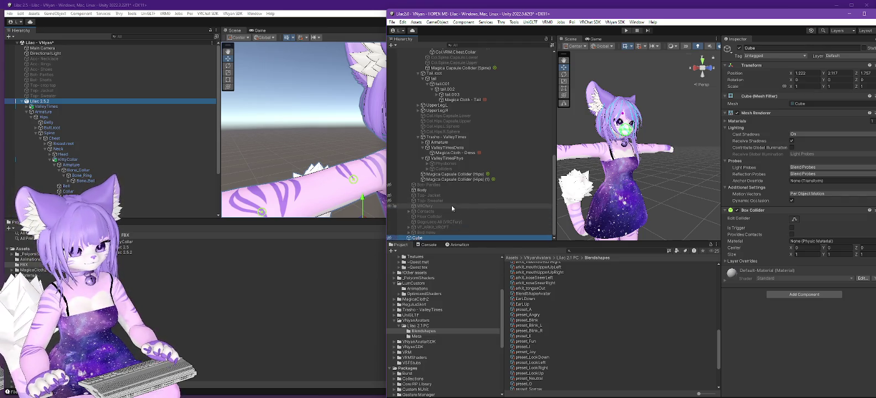
click(427, 191)
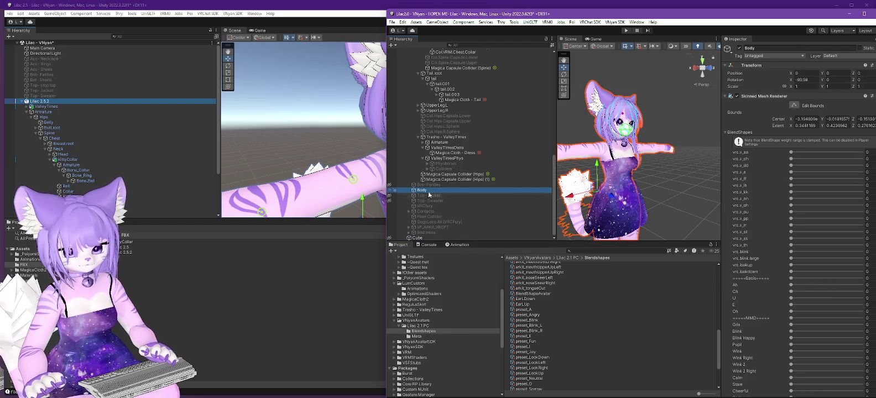
scroll(748, 204, down, 10)
scroll(796, 221, down, 15)
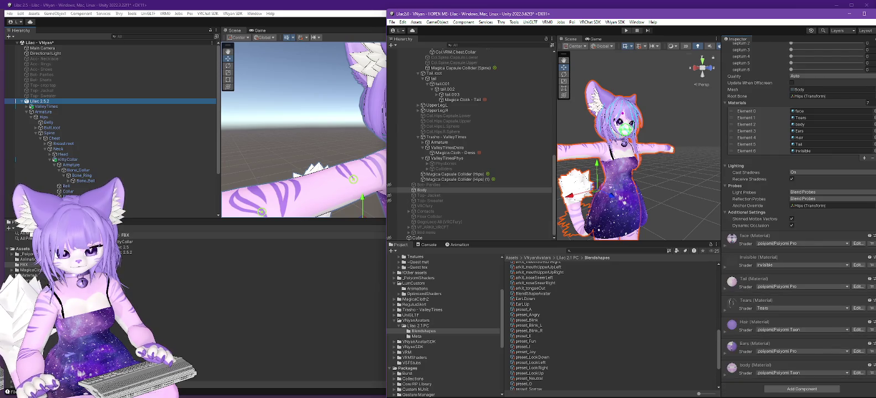
scroll(449, 91, up, 7)
click(464, 93)
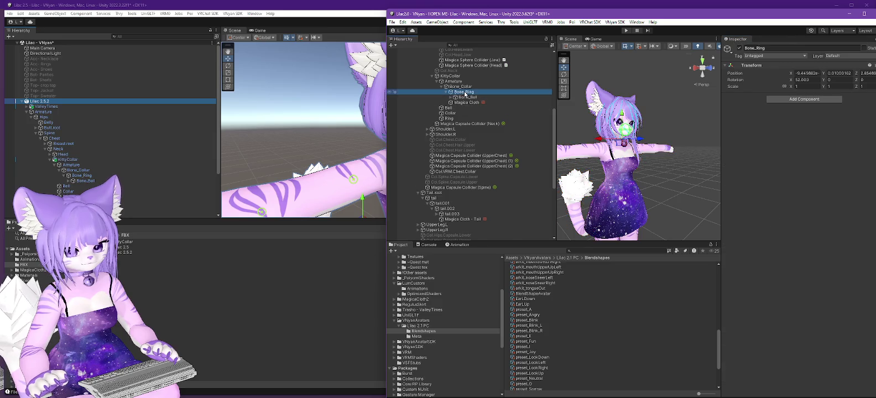
click(460, 87)
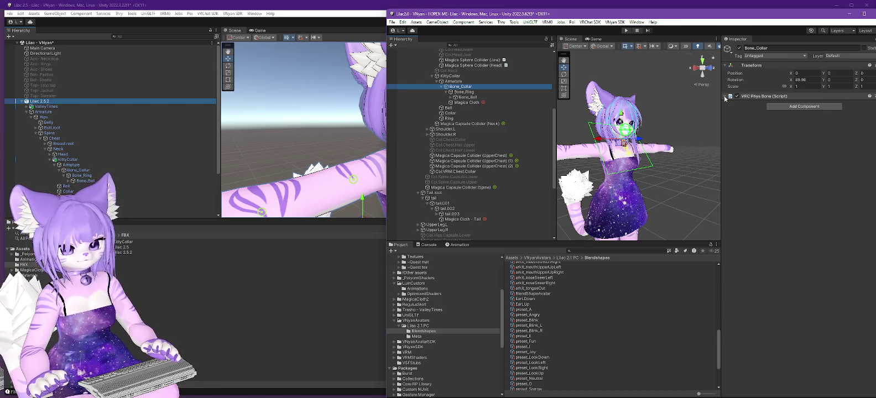
- Review the VRC Phys Bone and Magica Cloth settings, then inspect Col.VRM.Chest.Collar's three-collider group
click(726, 97)
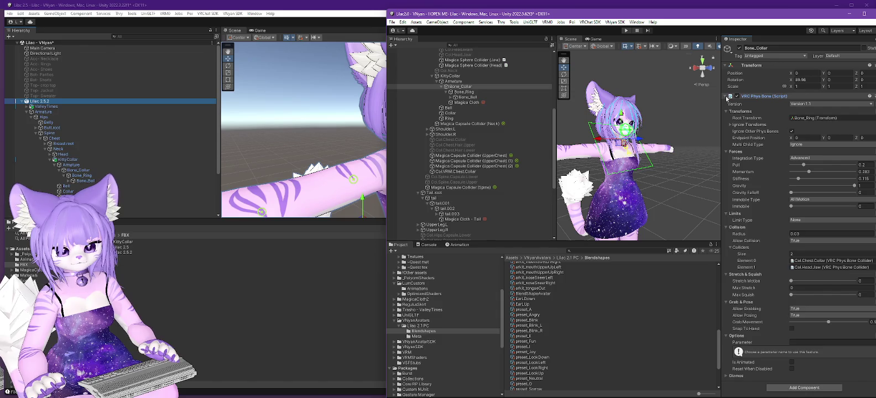
click(726, 98)
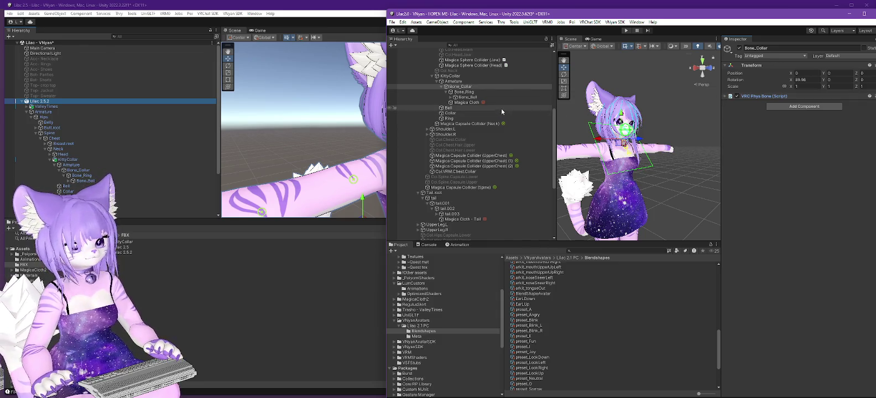
click(468, 103)
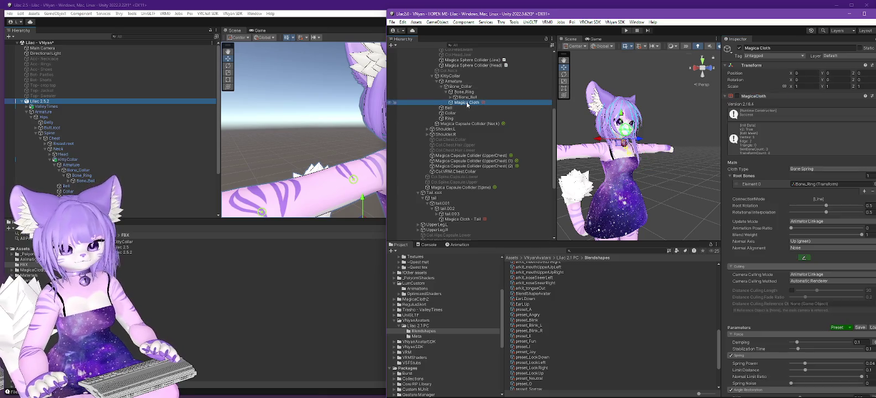
scroll(766, 161, down, 15)
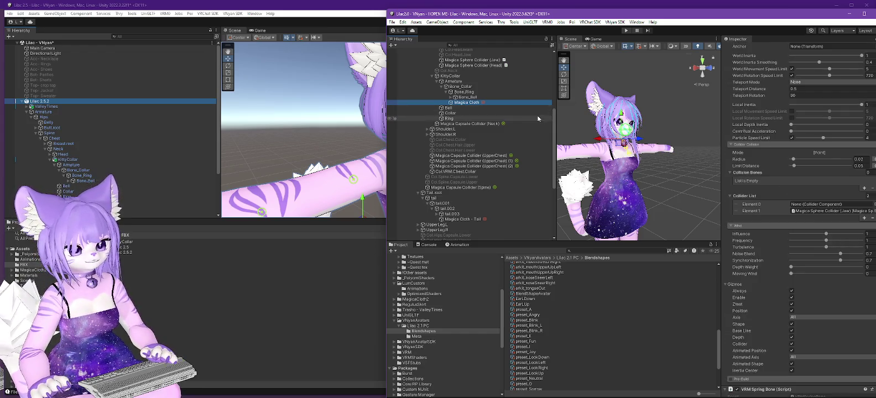
click(459, 172)
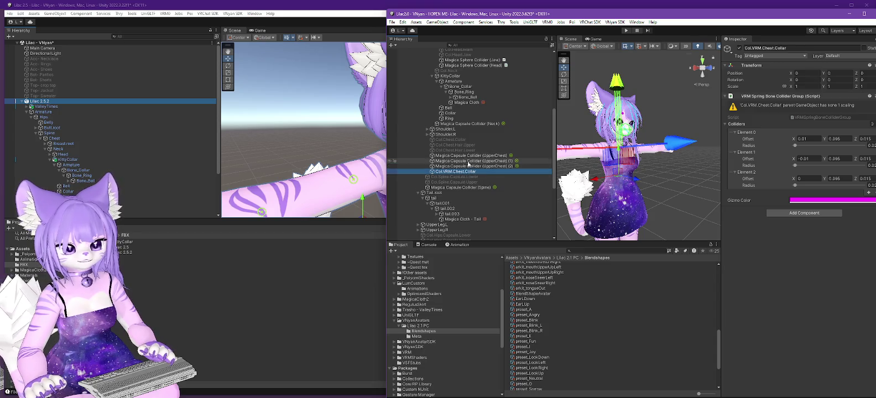
- Inspect the Bell and Ring objects, then briefly filter the hierarchy for 'vrm' and clear it
scroll(500, 150, down, 2)
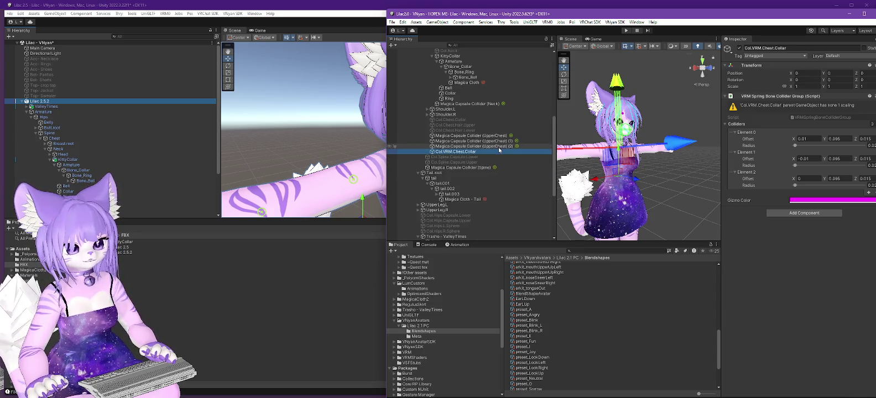
scroll(496, 146, up, 4)
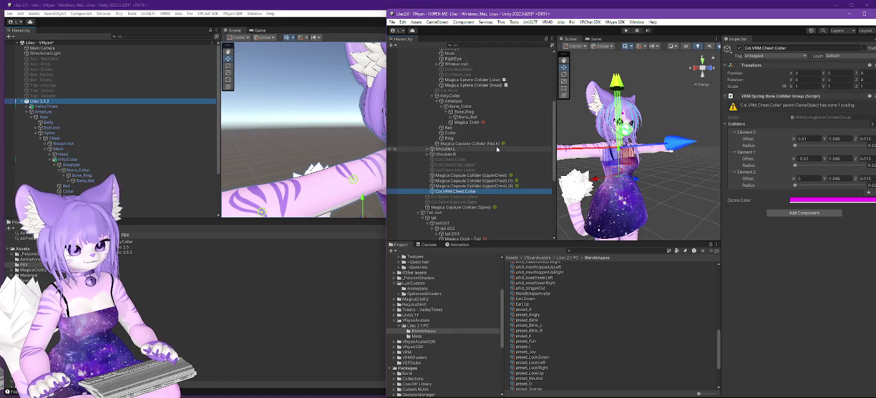
click(449, 129)
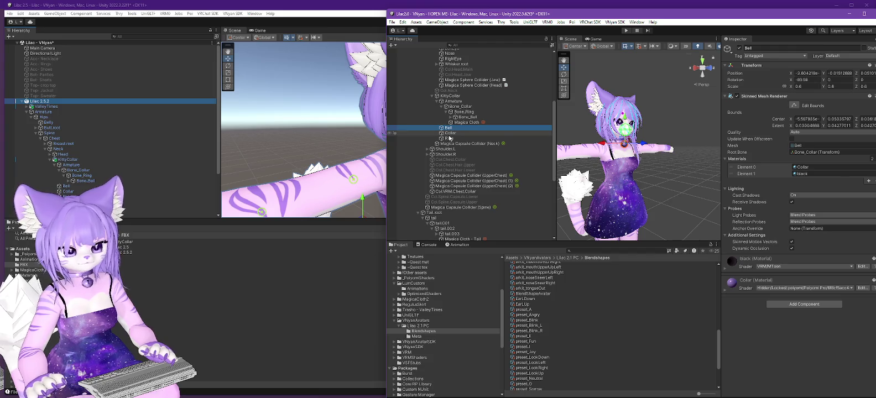
click(450, 138)
click(475, 46)
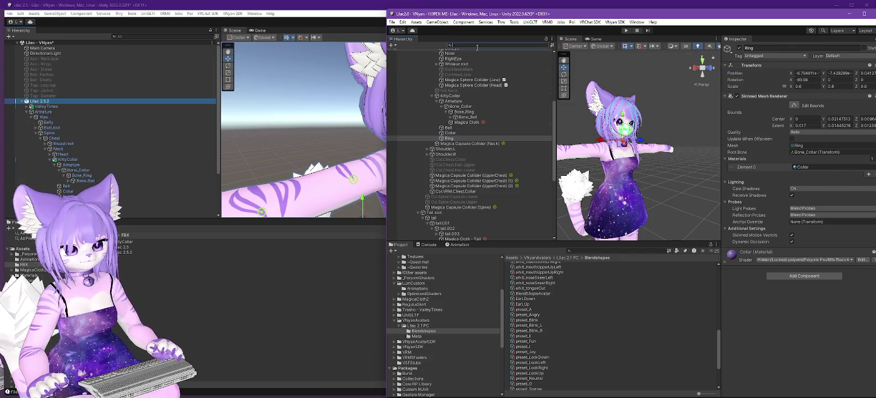
text(vrm)
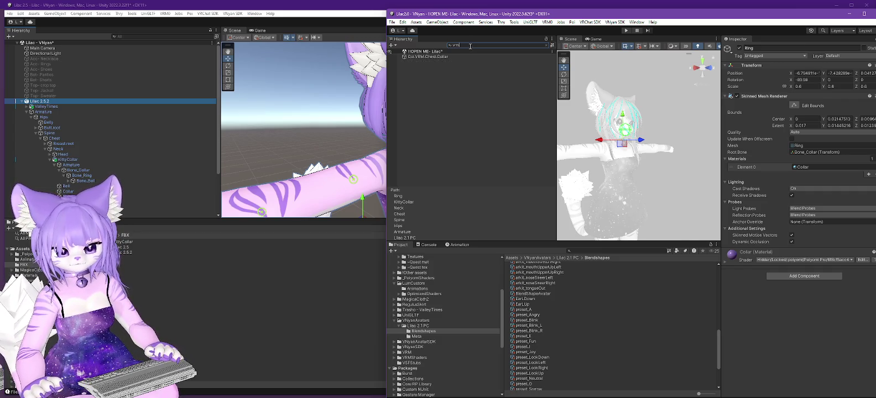
key(BackSpace)
key(BackSpace)
key(BackSpace)
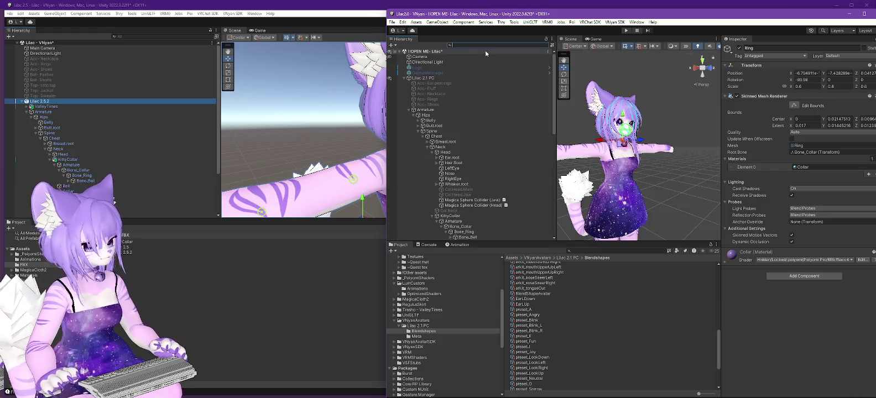
scroll(487, 119, down, 5)
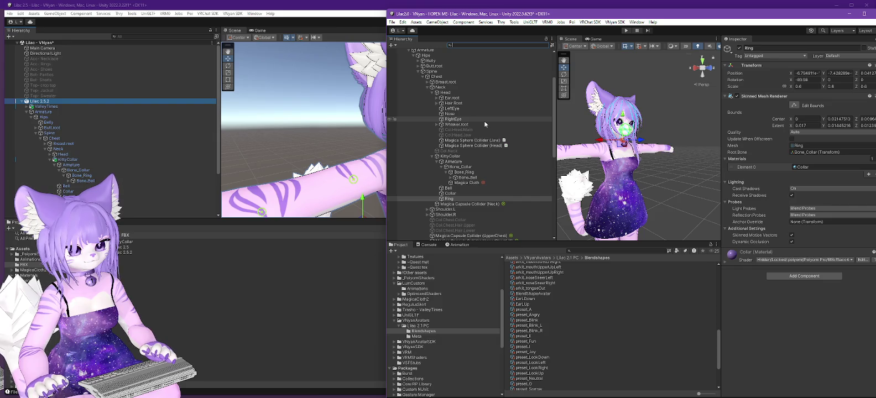
scroll(484, 121, down, 3)
- Fold Col.VRM.Chest.Collar's Spring Bone Collider Group and check its scene references, then clear the filter
click(469, 212)
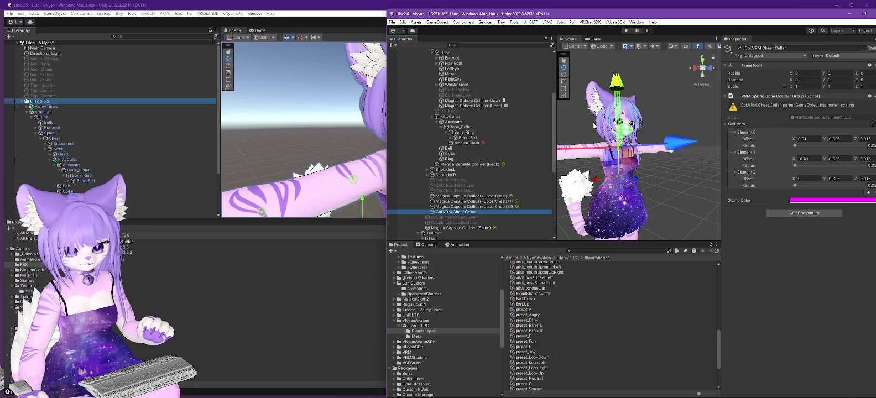
click(775, 97)
right_click(458, 215)
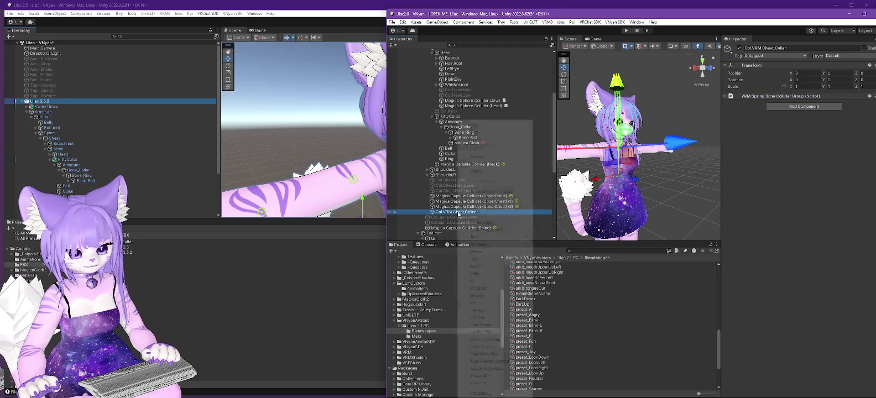
click(498, 192)
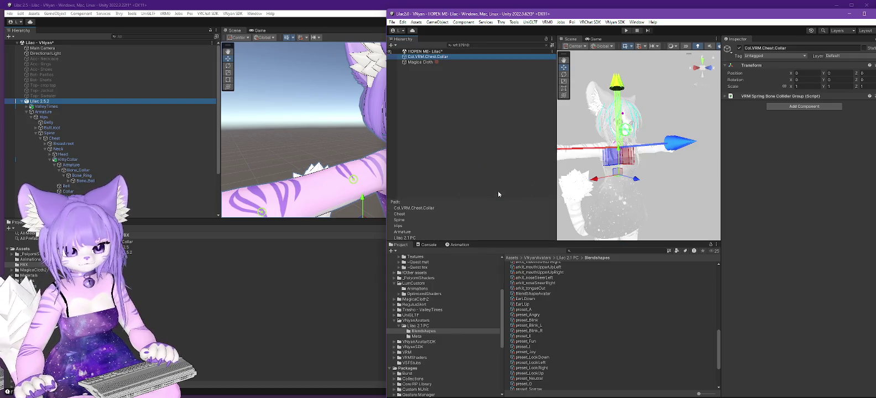
key(Escape)
- Reopen and dismiss Col.VRM.Chest.Collar's context menu, then refocus it in the hierarchy
scroll(470, 143, down, 5)
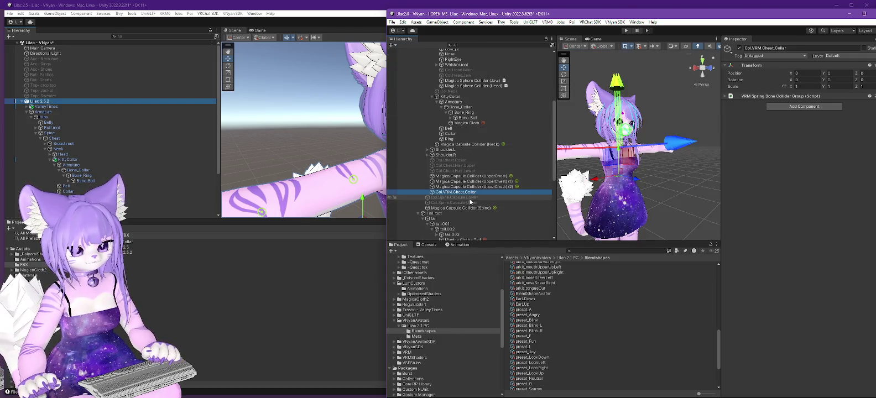
right_click(461, 194)
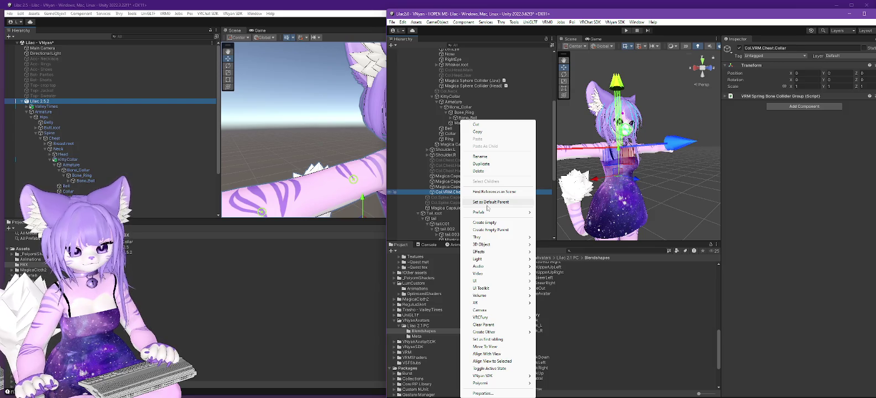
mouse_move(487, 213)
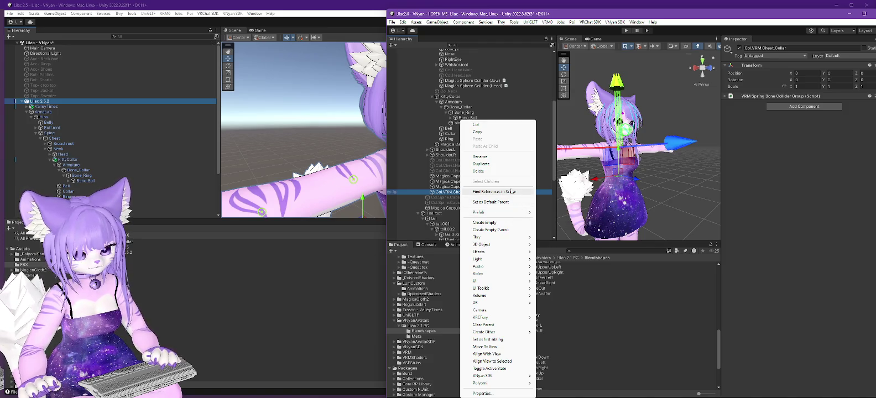
key(Escape)
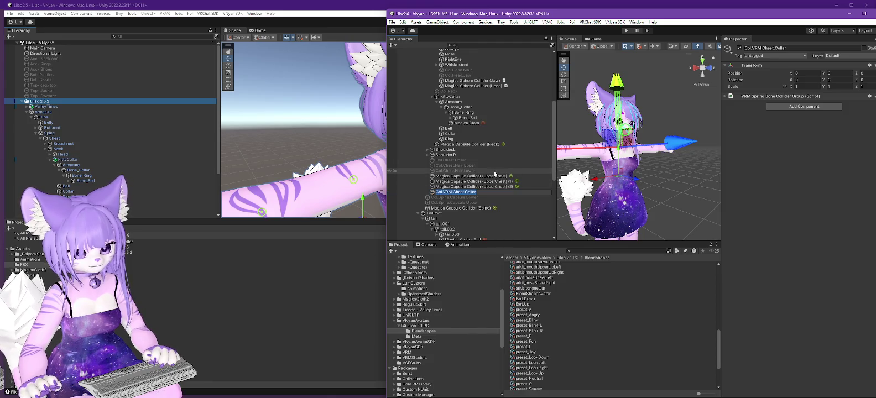
click(555, 180)
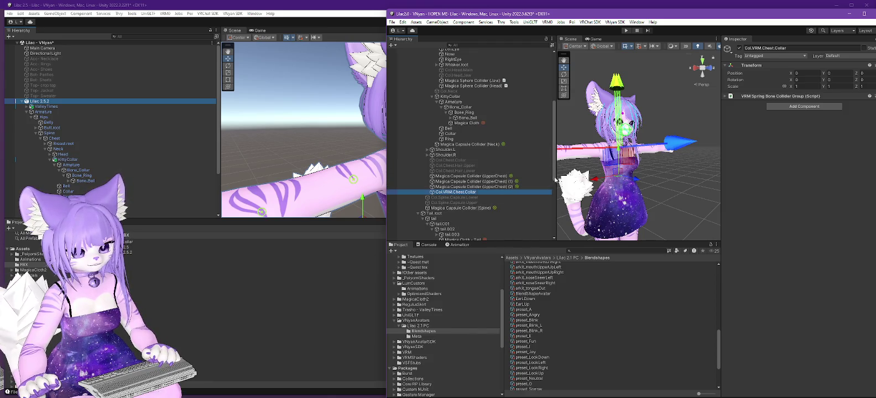
drag(556, 173, 560, 98)
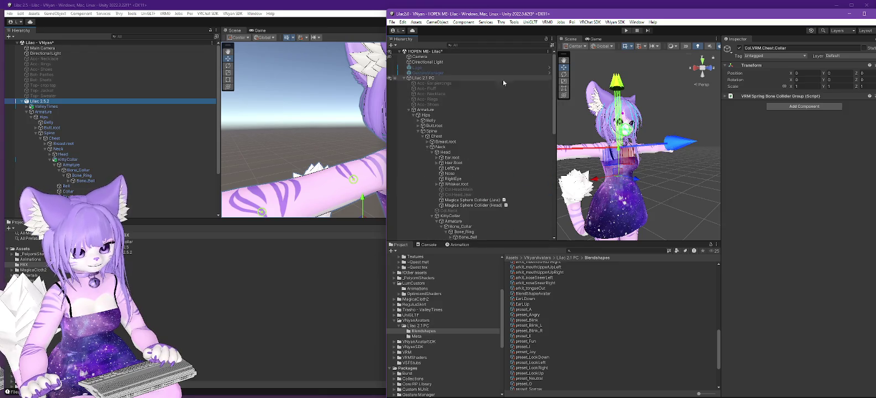
- Collapse the Armature, inspect the Body mesh, and collapse its Skinned Mesh Renderer
click(409, 110)
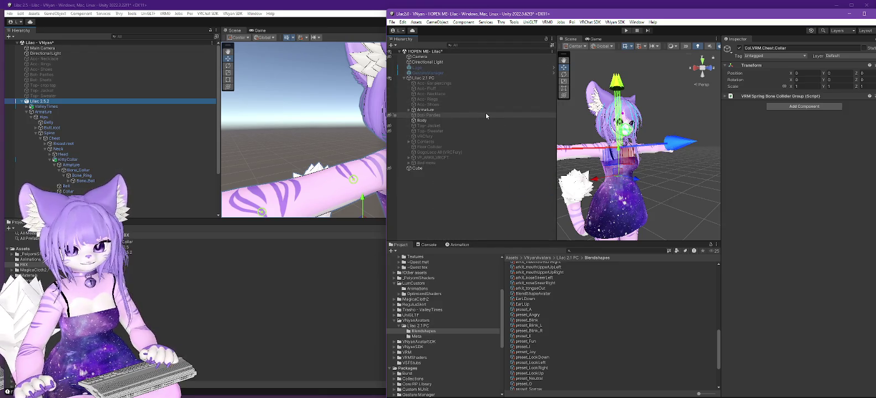
click(428, 110)
click(422, 120)
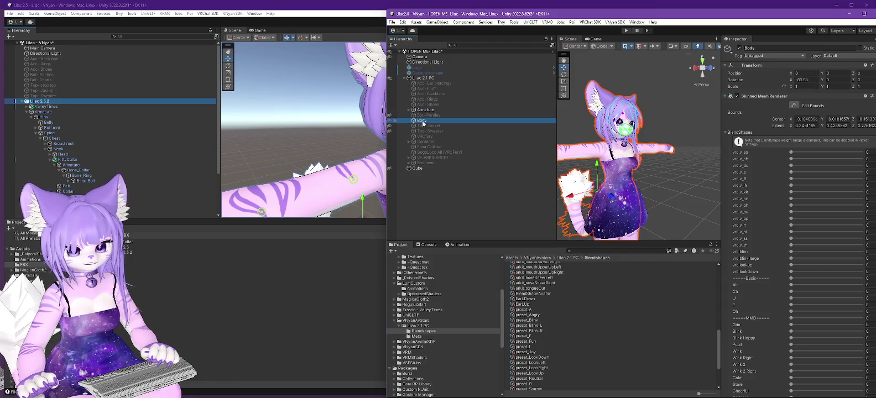
click(726, 96)
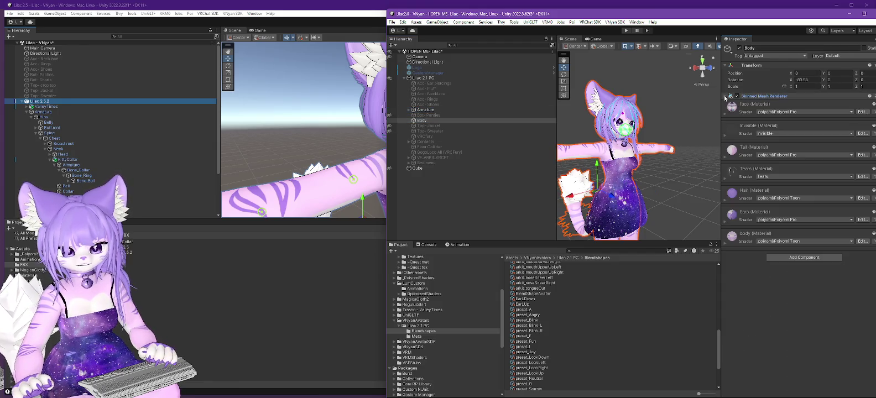
- Select the Lilac 2.1 PC root and collapse its VSF_Animations component list
click(423, 78)
scroll(790, 217, down, 5)
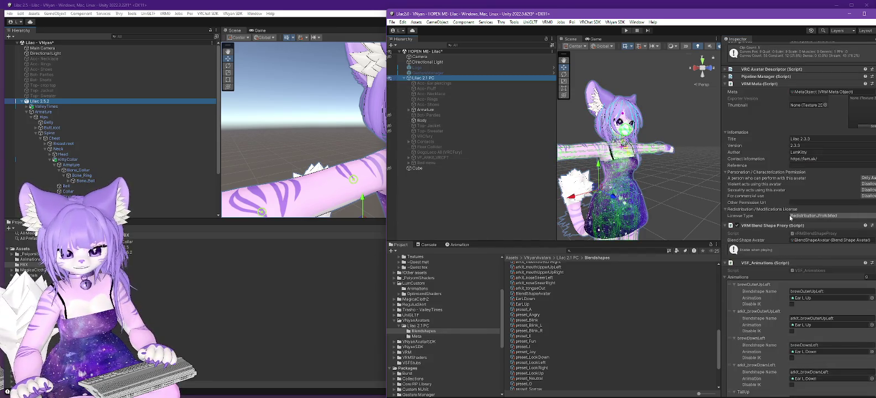
scroll(790, 217, down, 5)
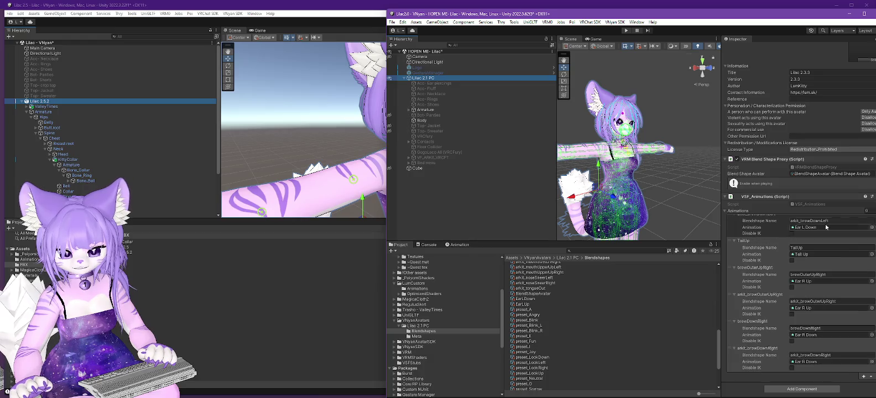
click(781, 197)
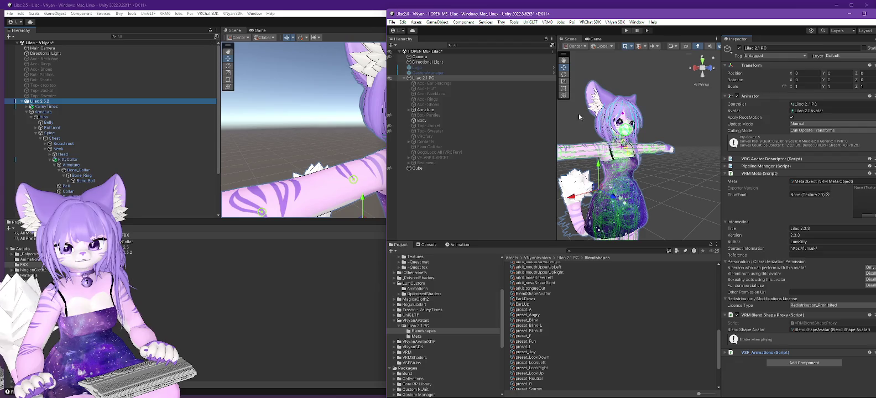
click(427, 79)
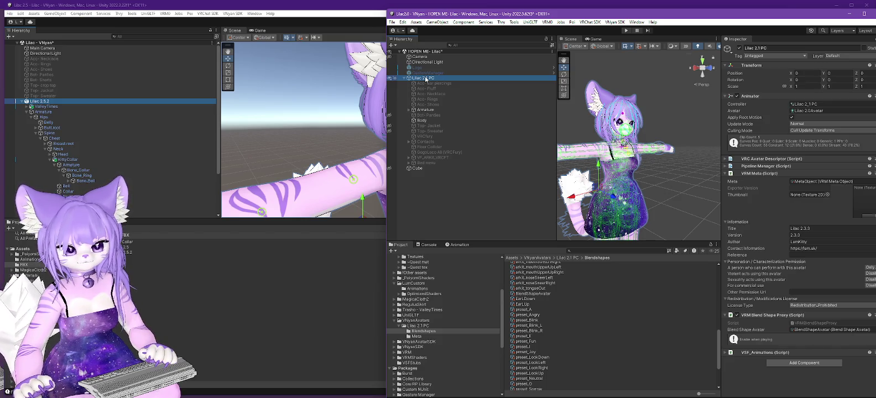
key(alt+Tab)
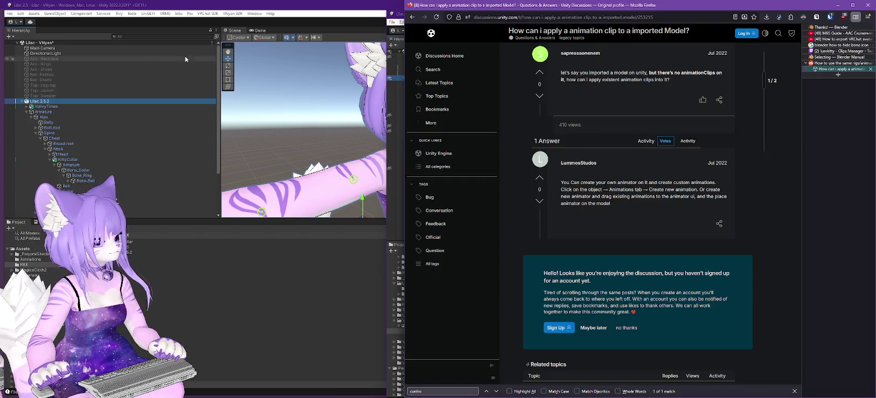
- Search 'unity find component by type' and read the 'Finding objects by specified component' thread
click(576, 17)
text(un)
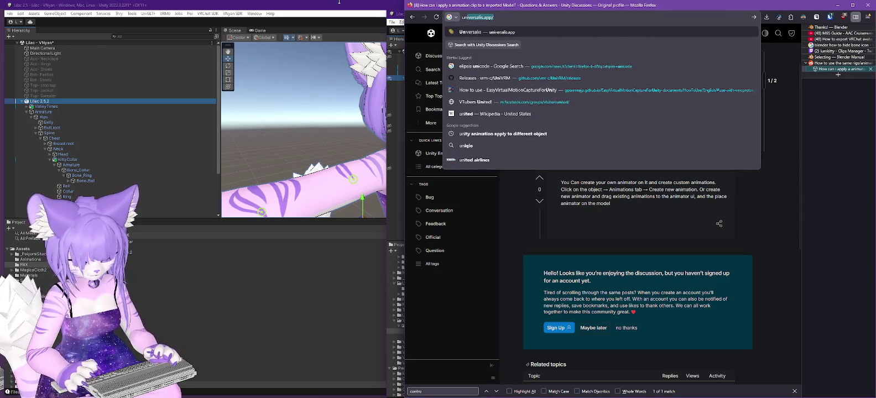
text(ity find compon)
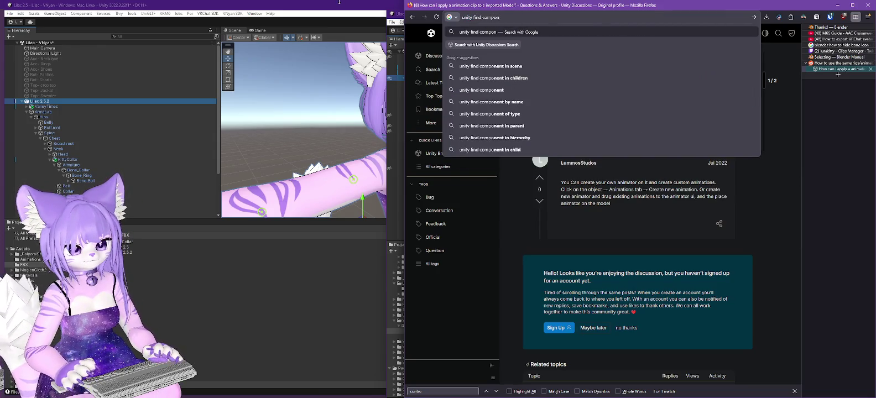
text(ent by type)
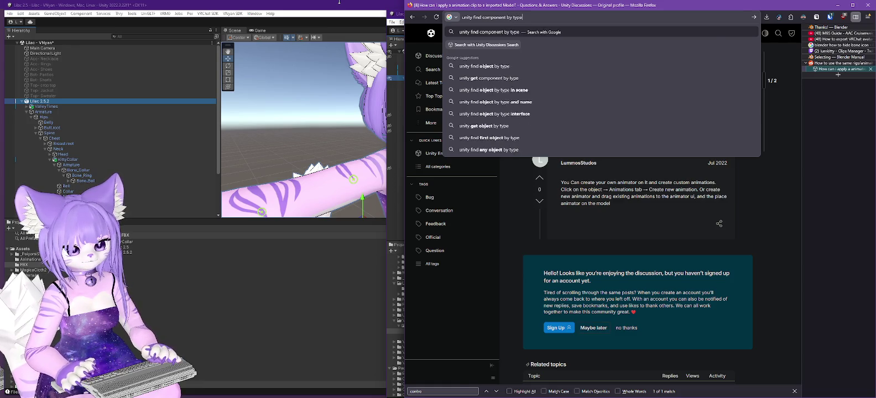
key(Return)
click(500, 98)
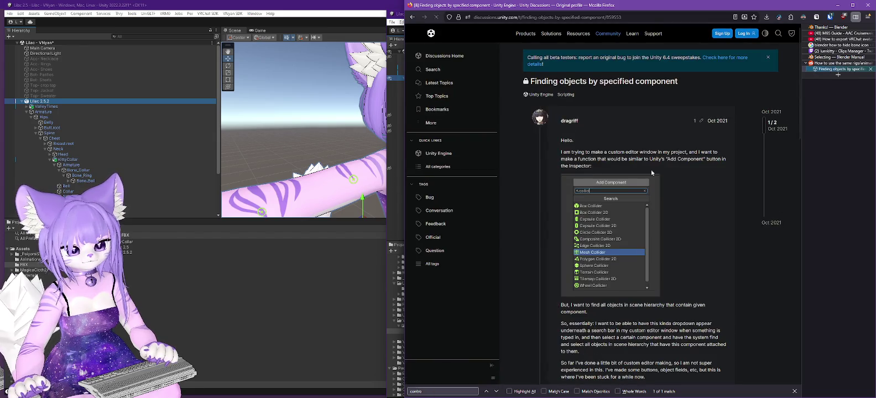
scroll(671, 164, down, 5)
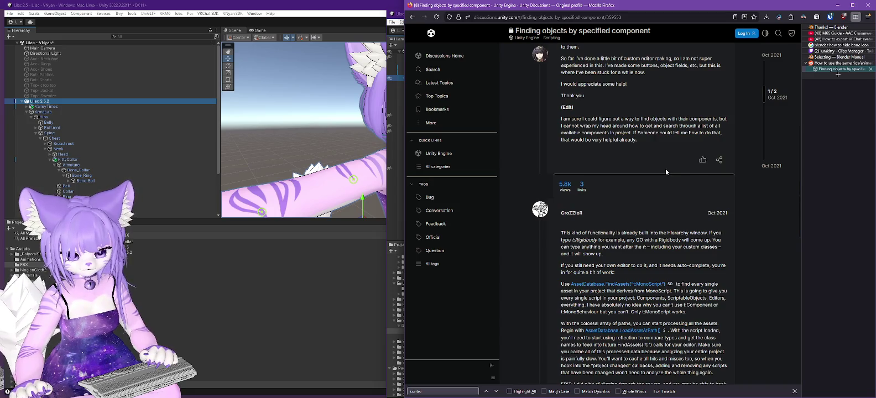
click(142, 37)
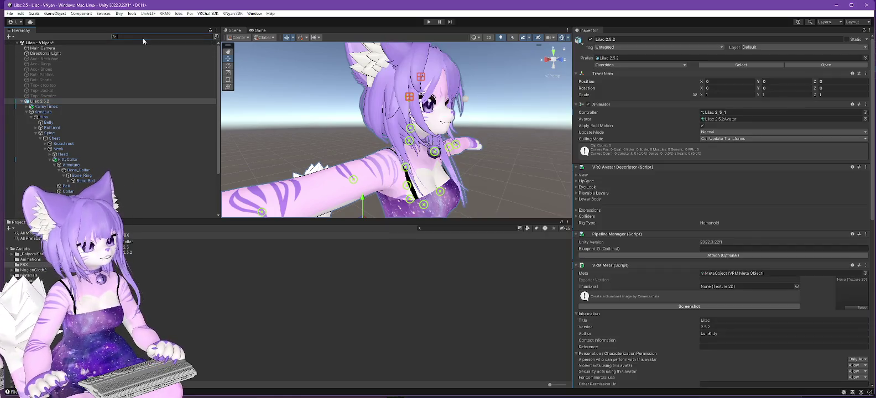
- Try a t:vrm type filter in the Hierarchy search, then clear it and return to the browser
text(t:vrm)
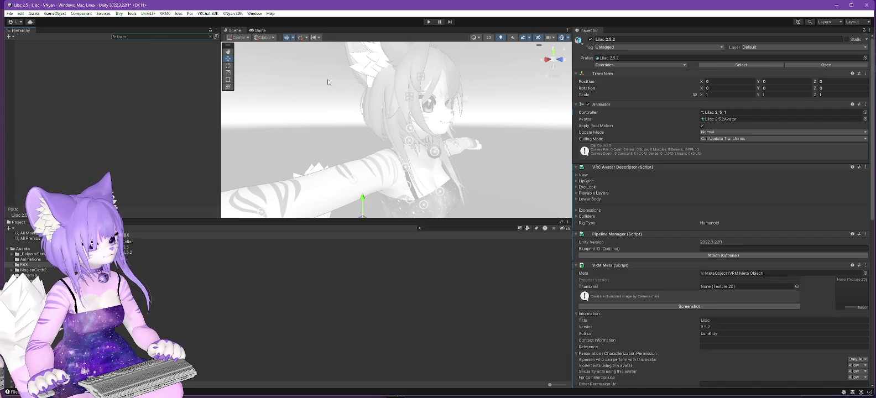
click(138, 39)
key(BackSpace)
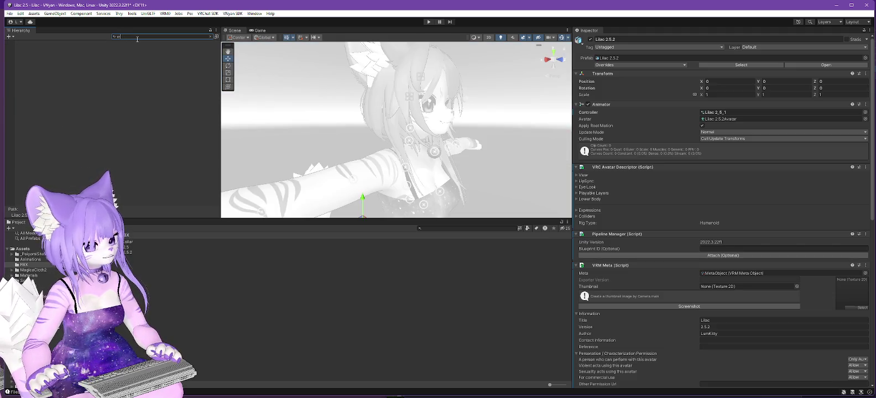
key(BackSpace)
key(BackSpace)
key(BackSpace)
key(alt+Tab)
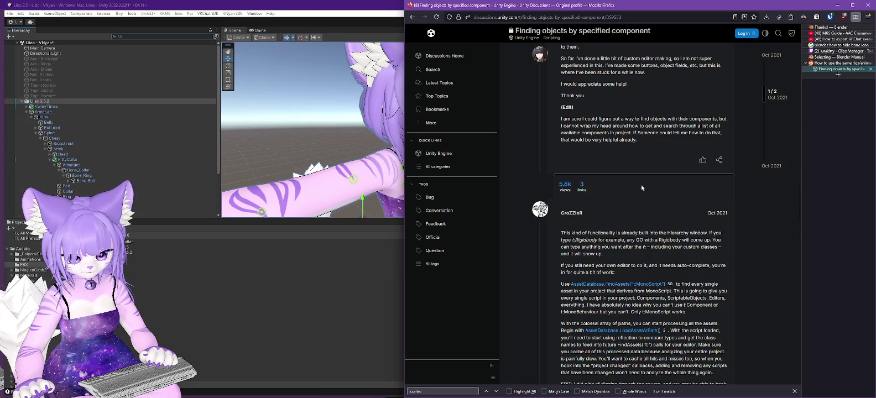
- Scroll through the current thread, then go back to the Google results
scroll(642, 184, down, 3)
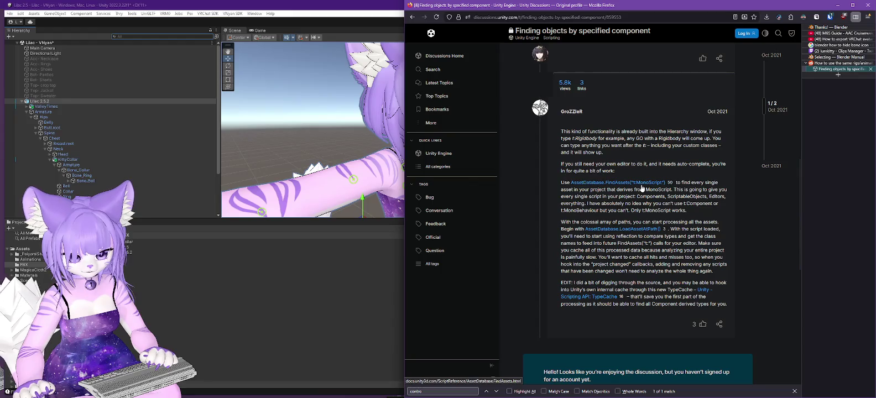
scroll(641, 188, down, 4)
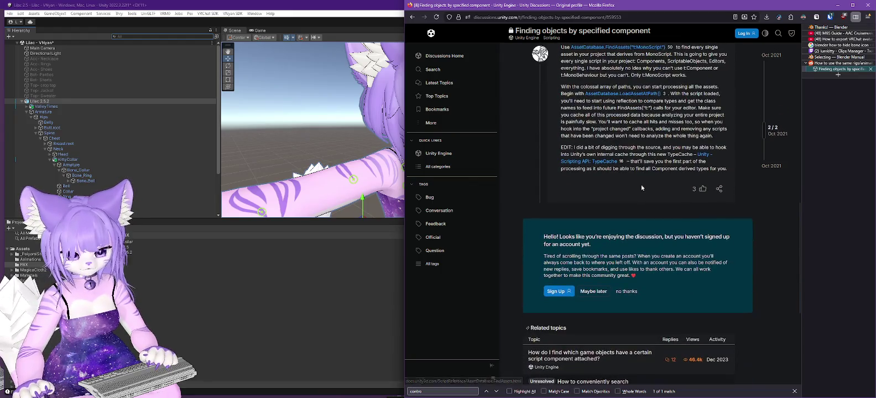
scroll(641, 185, up, 5)
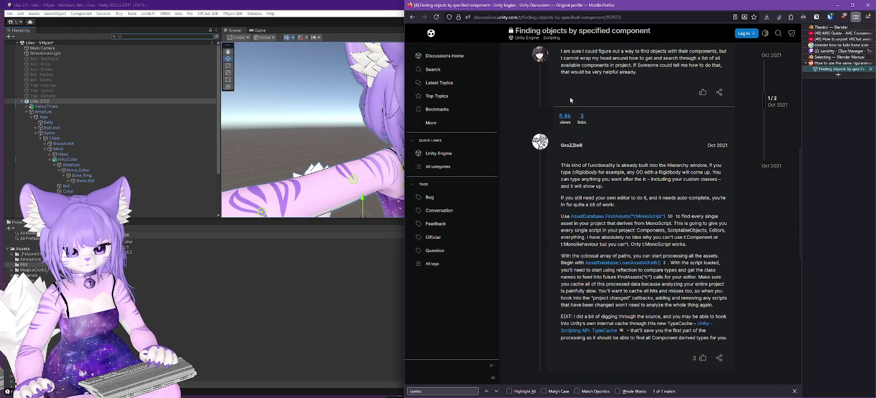
click(412, 17)
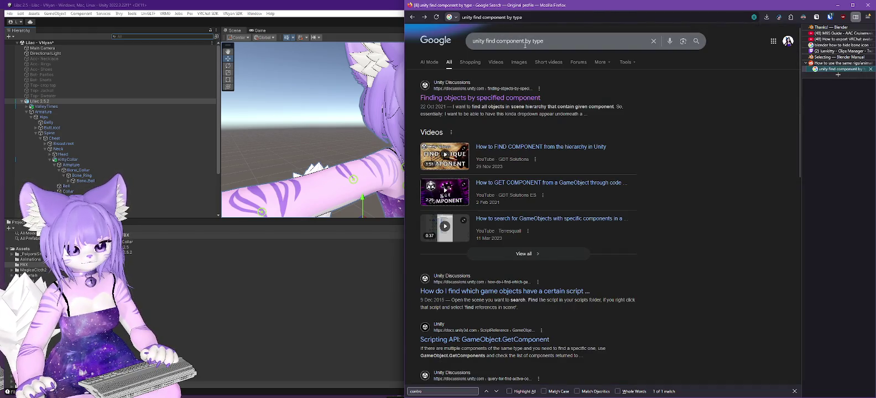
- Search 'unity find component containing script' and read the thread on objects with a script attached
drag(526, 40, 574, 43)
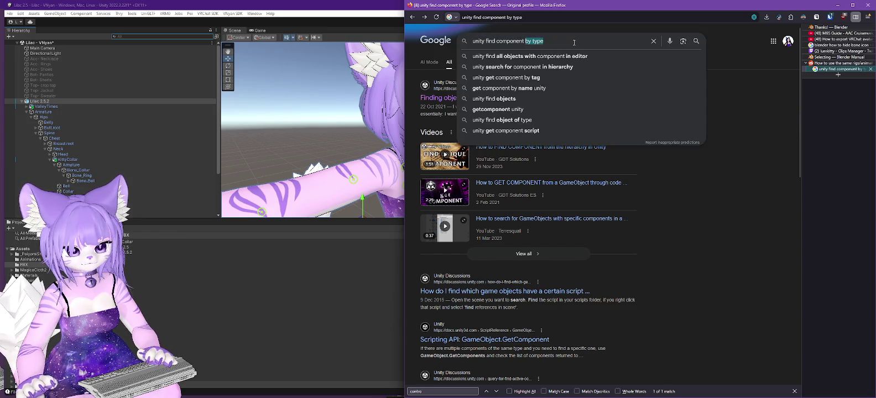
text(containing )
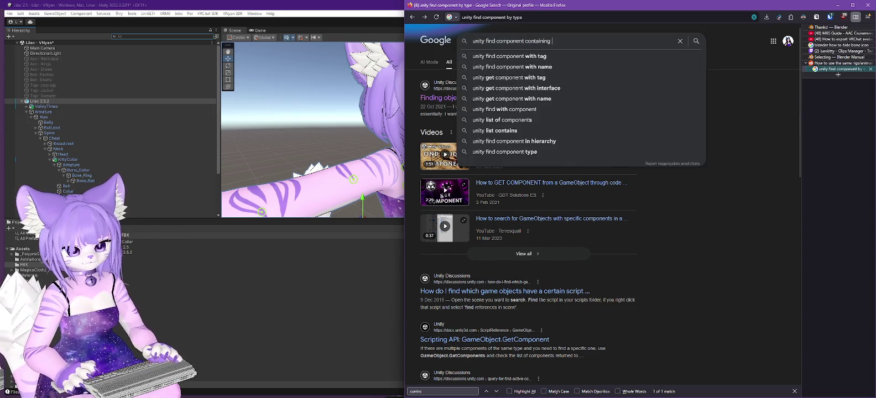
text(script)
key(Return)
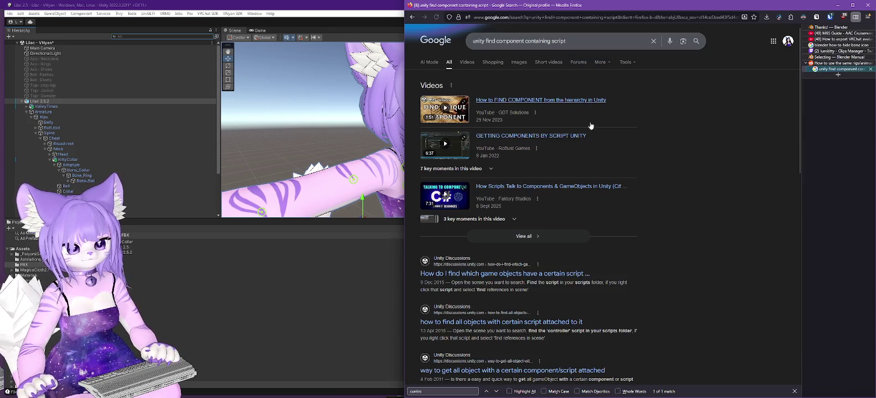
click(532, 274)
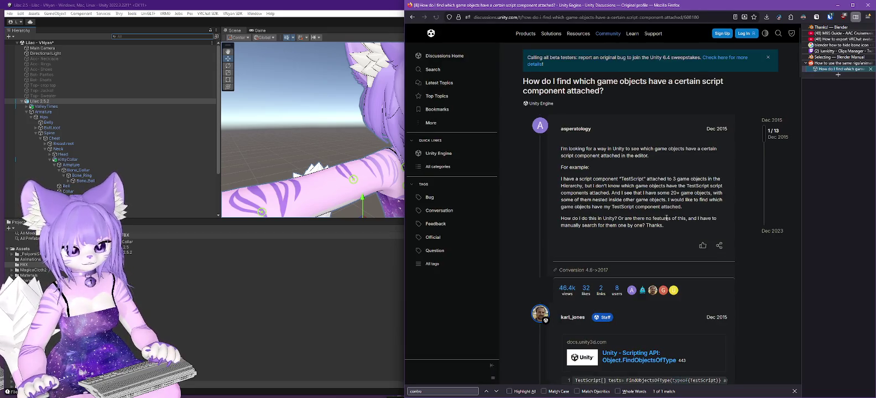
scroll(657, 218, down, 3)
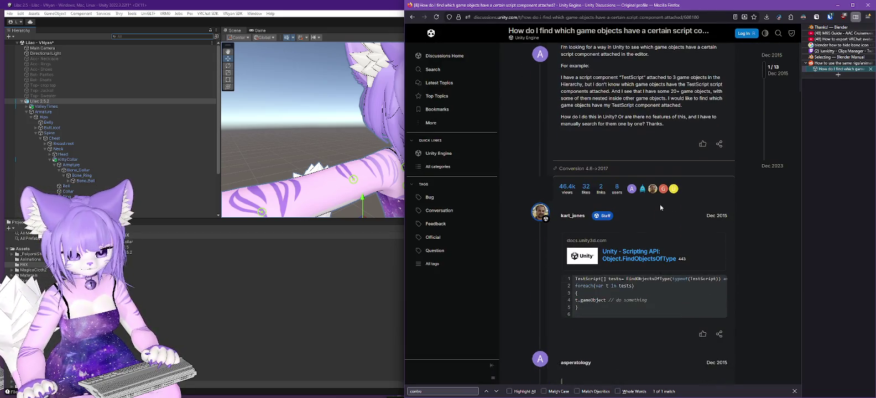
scroll(626, 125, down, 10)
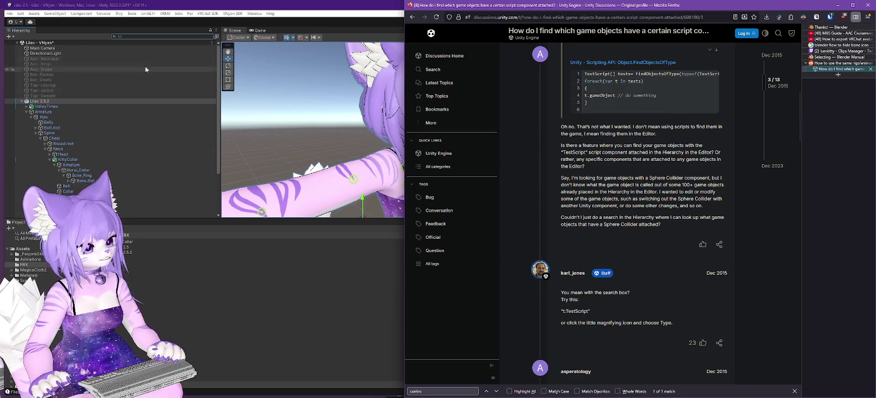
click(138, 37)
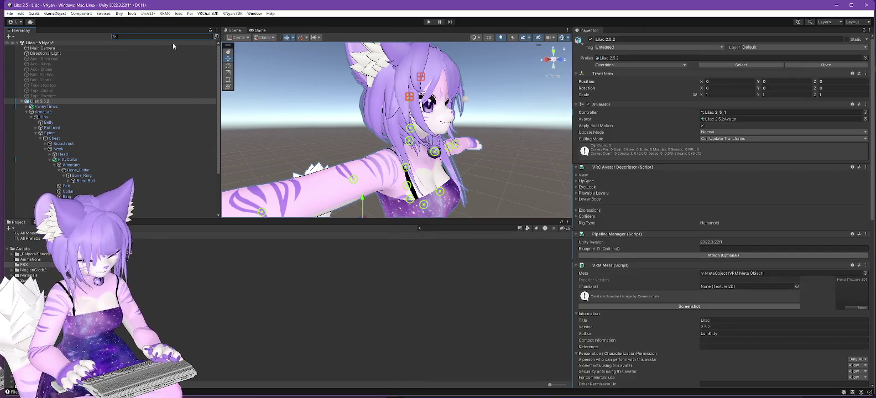
- Try t:vrm filters in the Hierarchy search, ending with 't:vrm springbone'
text(vrm)
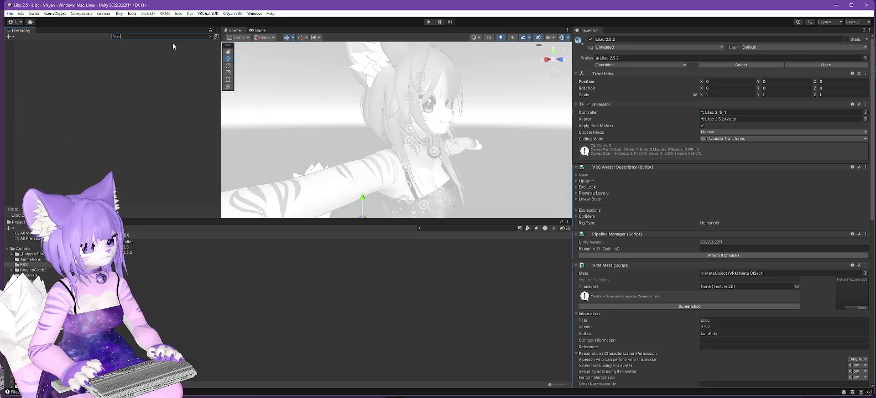
key(BackSpace)
key(BackSpace)
key(BackSpace)
text(t)
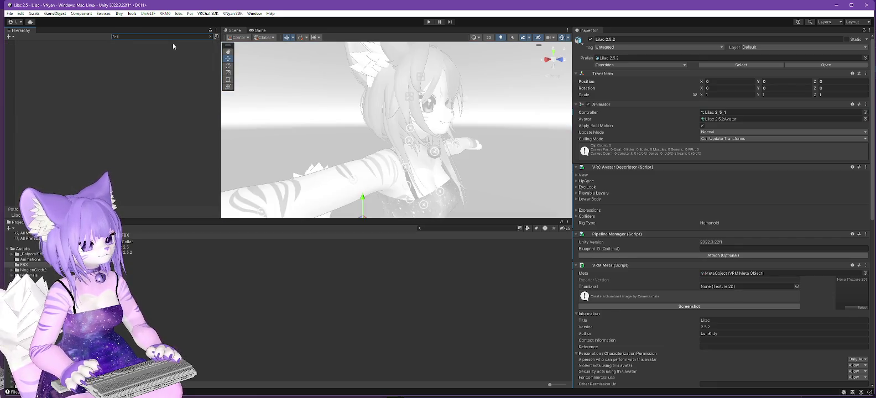
key(BackSpace)
key(BackSpace)
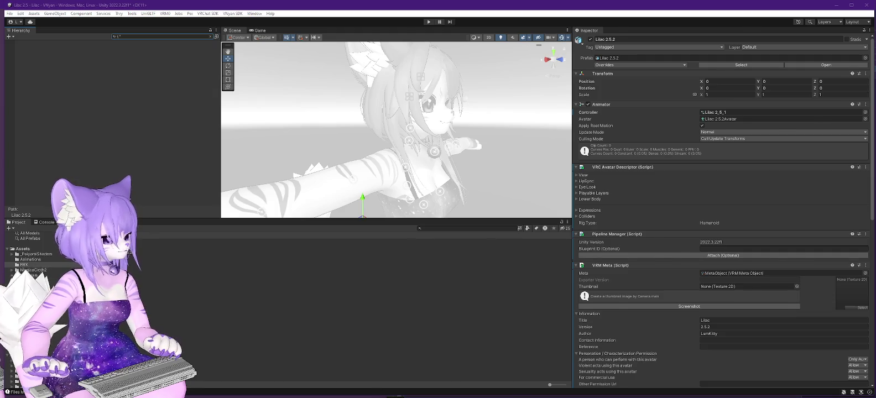
text(vrm)
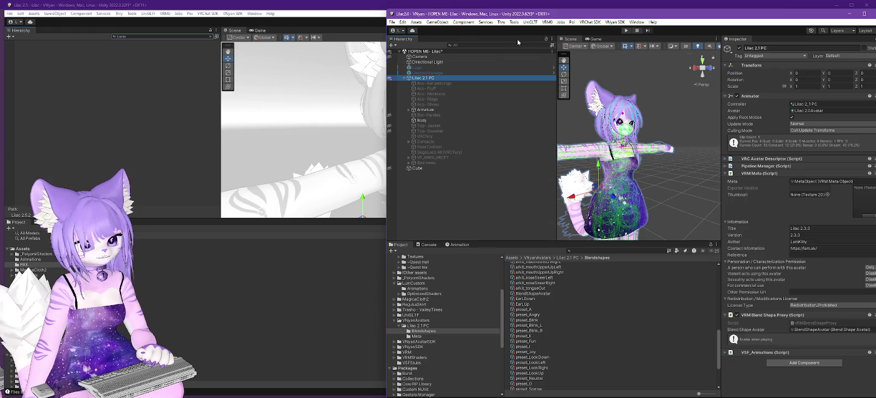
text(t:vrm)
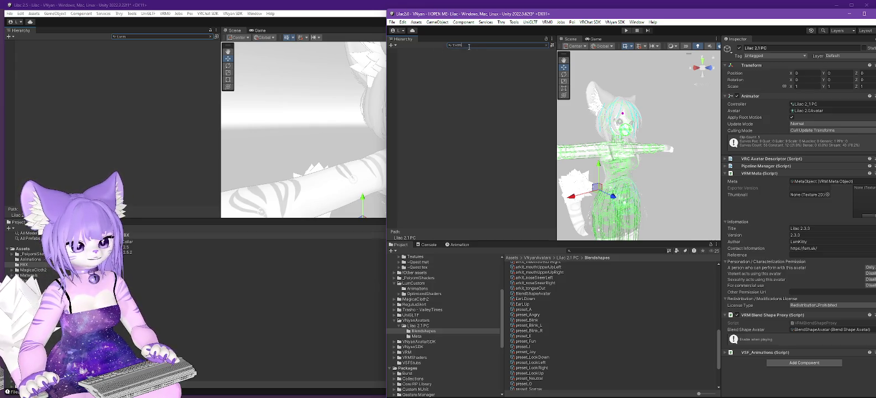
key(BackSpace)
key(BackSpace)
key(BackSpace)
click(452, 77)
click(460, 48)
text(t:)
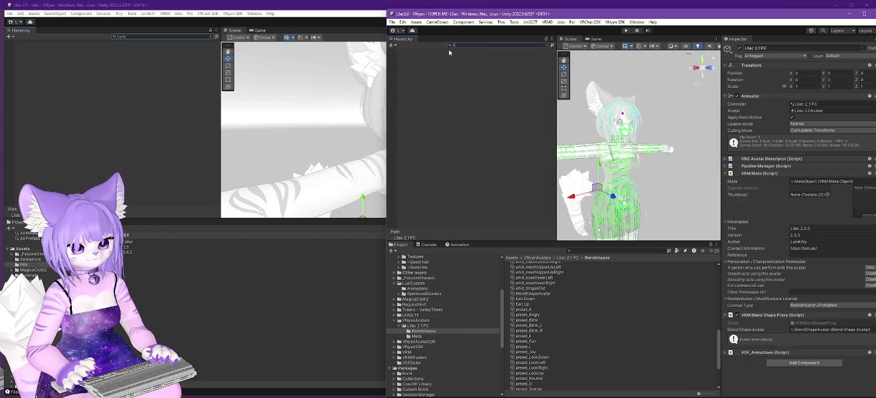
text(vrm sp)
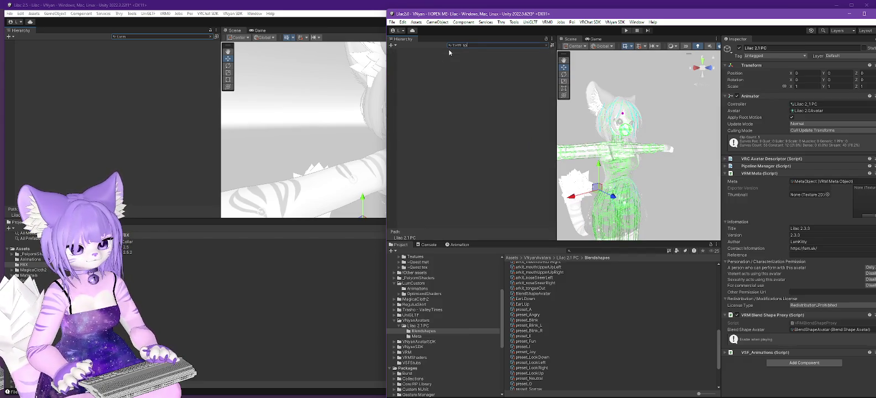
text(ringbone)
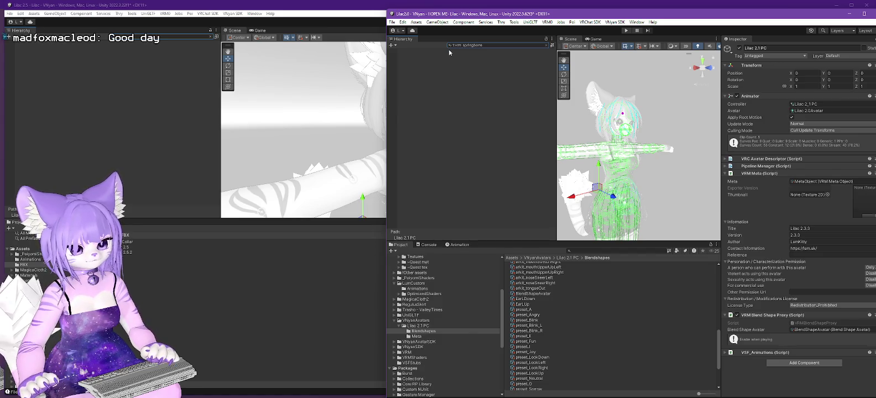
- Clear the search, expand Armature, and inspect Bone_Collar, Bone_Ring and KittyCollar's VRCFury setup
click(547, 48)
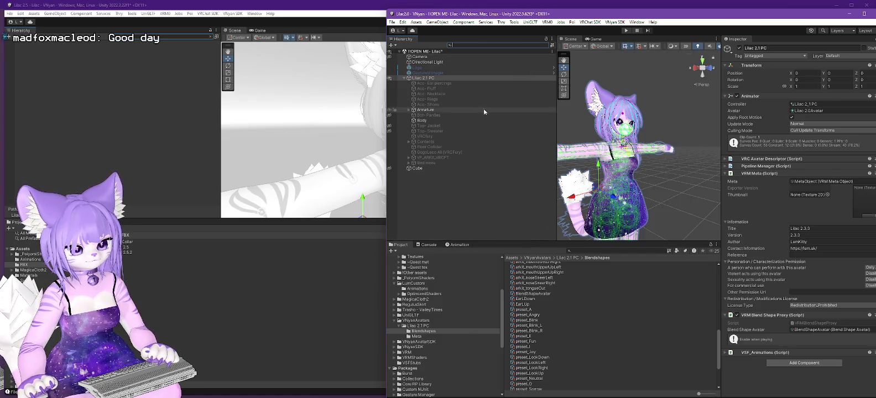
click(409, 110)
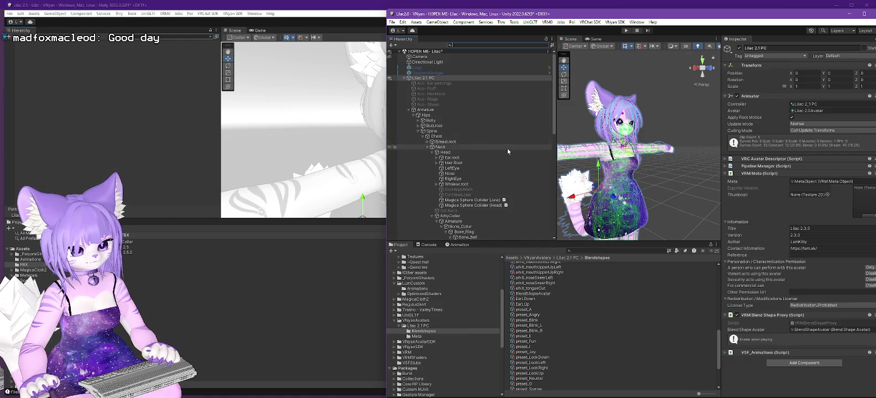
scroll(505, 151, down, 3)
click(454, 187)
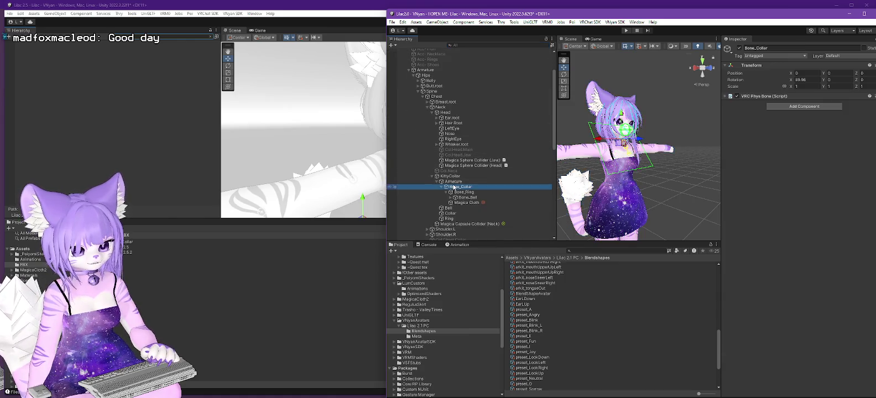
click(464, 192)
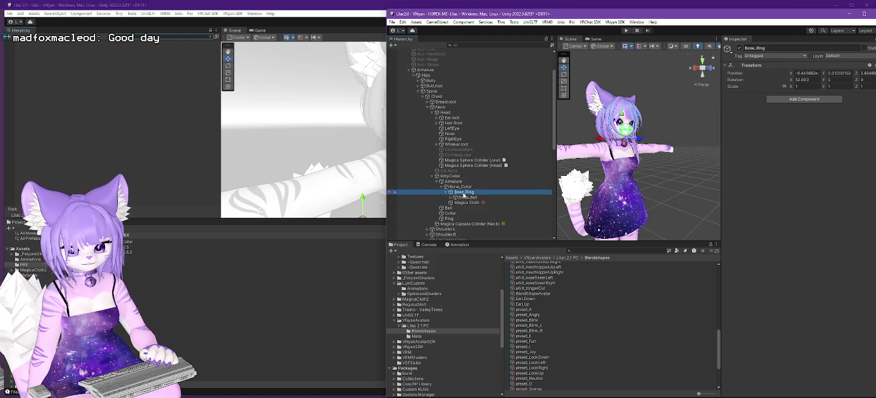
click(452, 177)
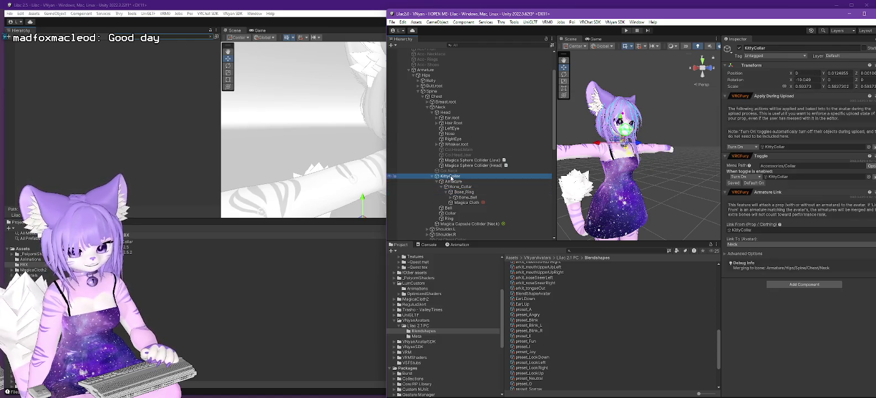
click(454, 181)
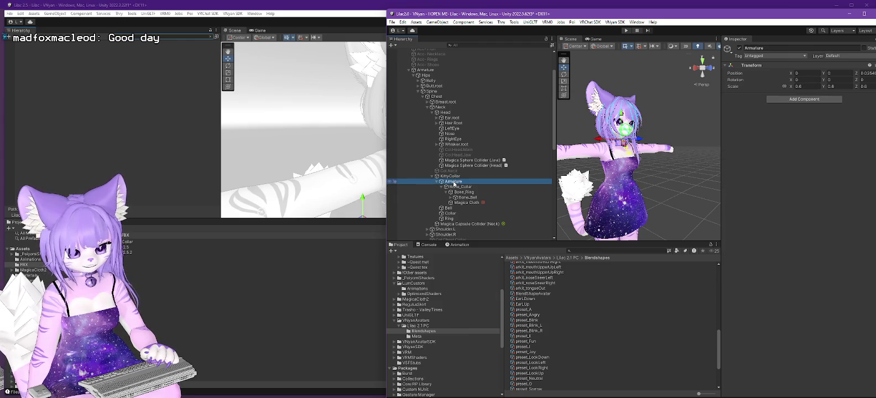
click(459, 187)
- Inspect Bone_Bell, the Bell, Collar and Ring meshes, and the Neck bone, then search t:m
click(465, 198)
click(448, 208)
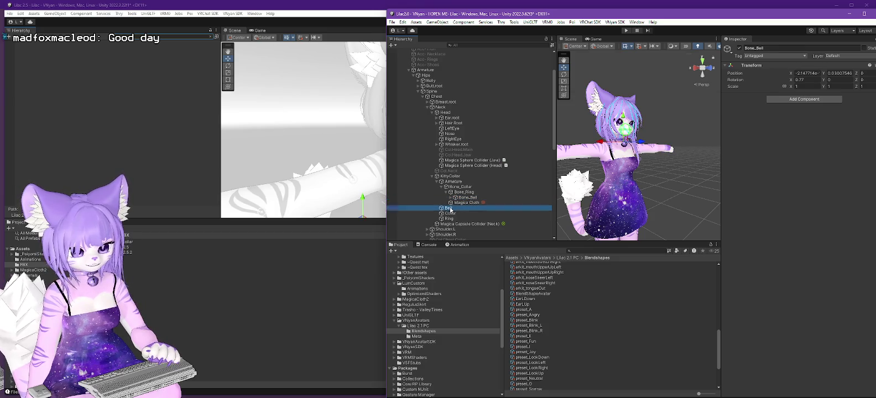
click(450, 214)
click(452, 218)
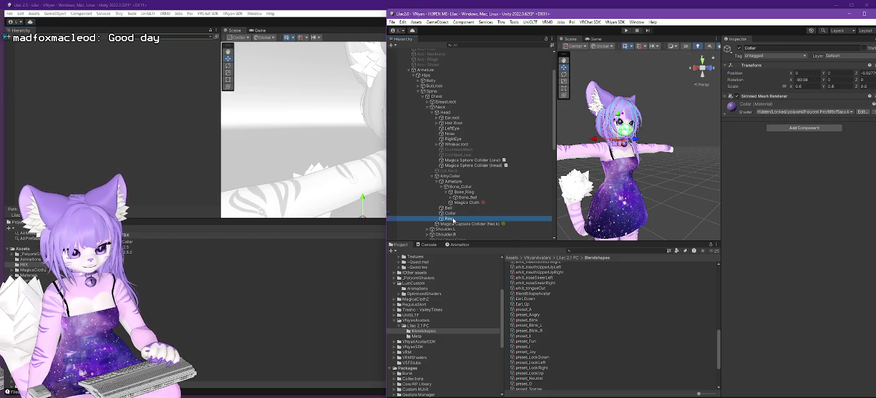
click(450, 176)
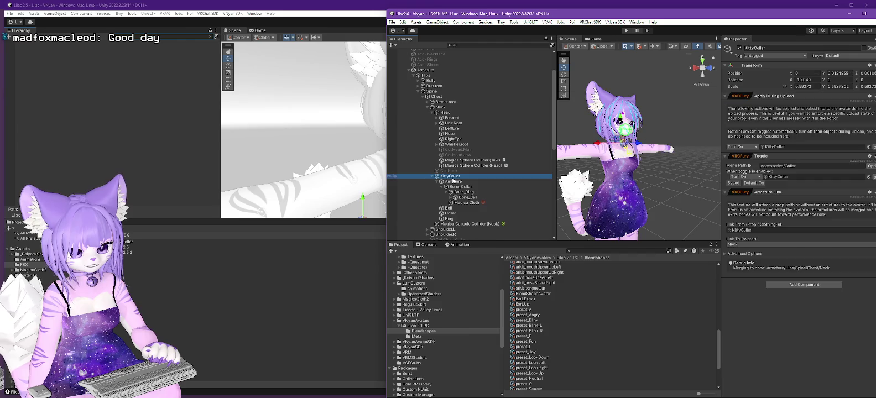
click(441, 107)
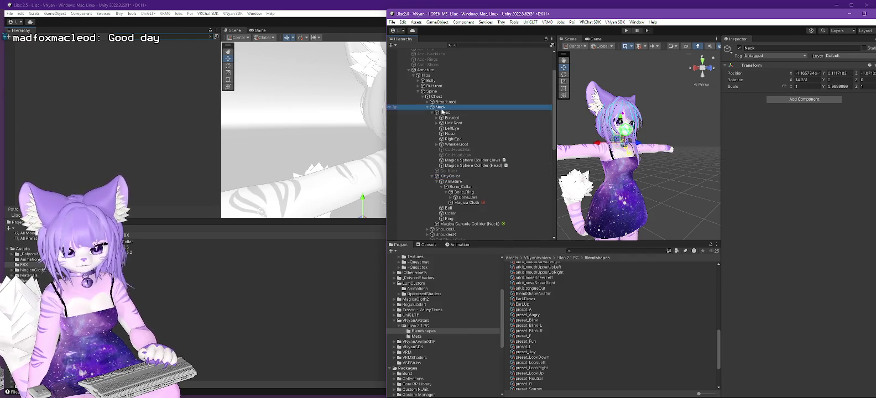
click(468, 45)
text(t:m)
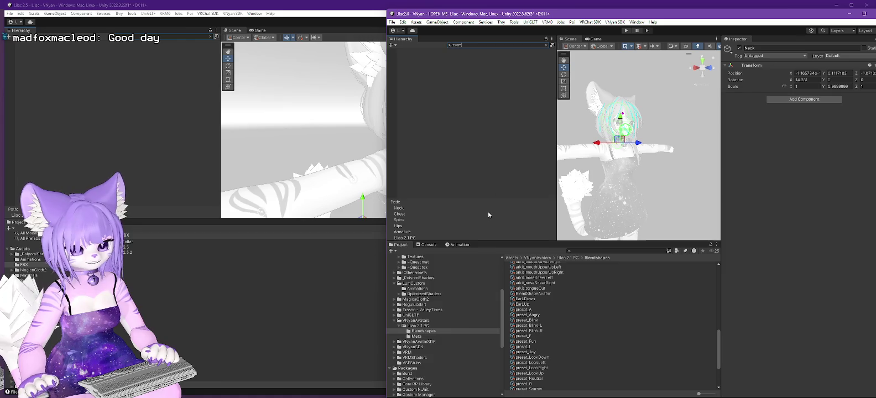
- Enlarge the Scene and Hierarchy panels, zoom in, and pick the Body and Bell in the scene
drag(481, 242, 481, 283)
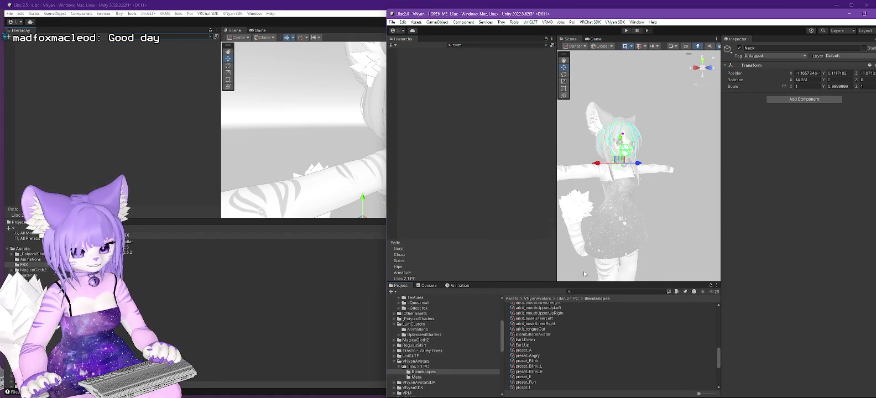
scroll(655, 137, up, 2)
scroll(653, 145, up, 3)
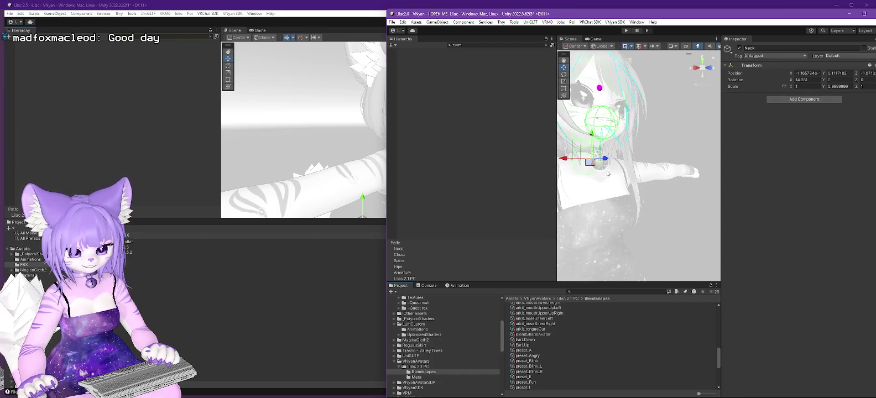
click(607, 174)
click(603, 167)
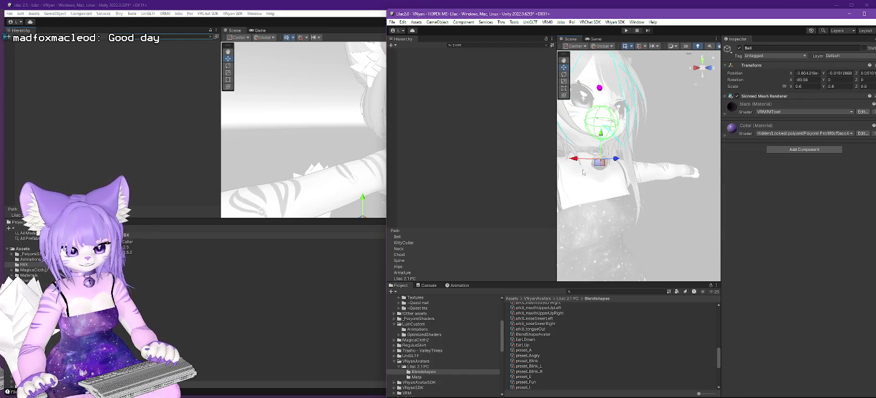
- Change the Hierarchy search to 'tvm', then clear it to show all objects
click(472, 45)
key(BackSpace)
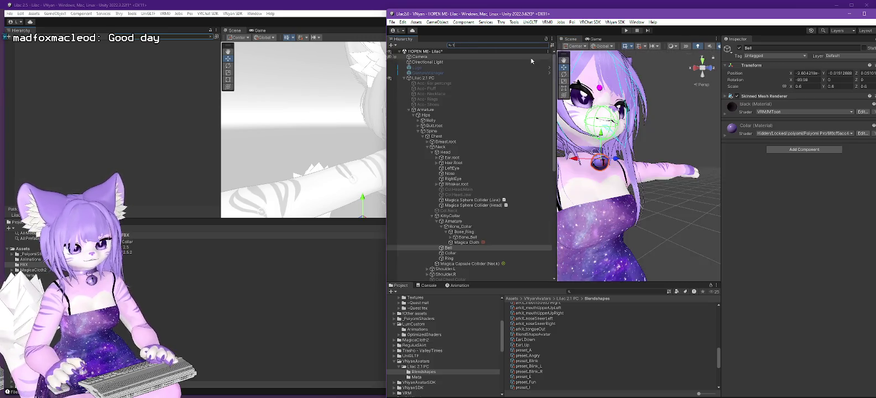
text(tvr)
text(m)
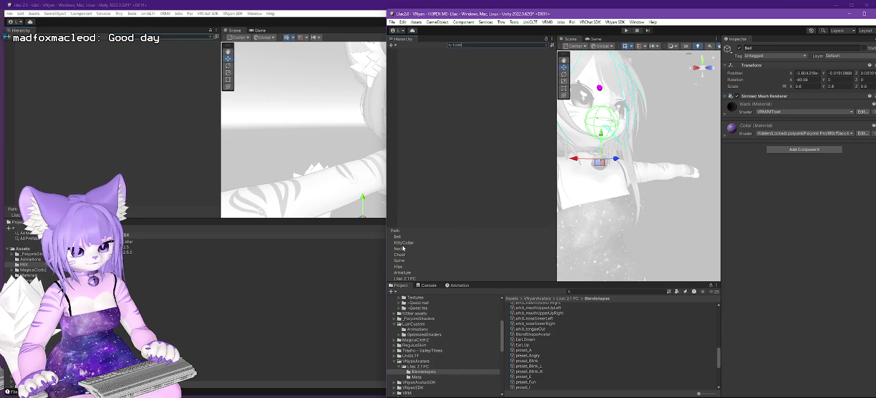
click(546, 44)
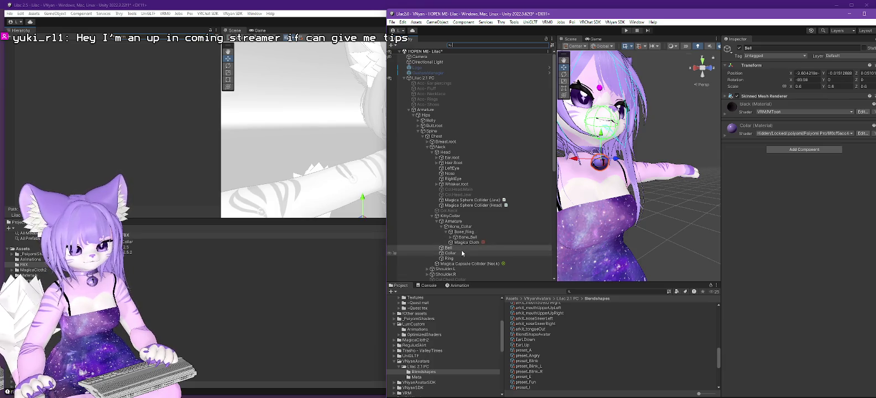
click(446, 217)
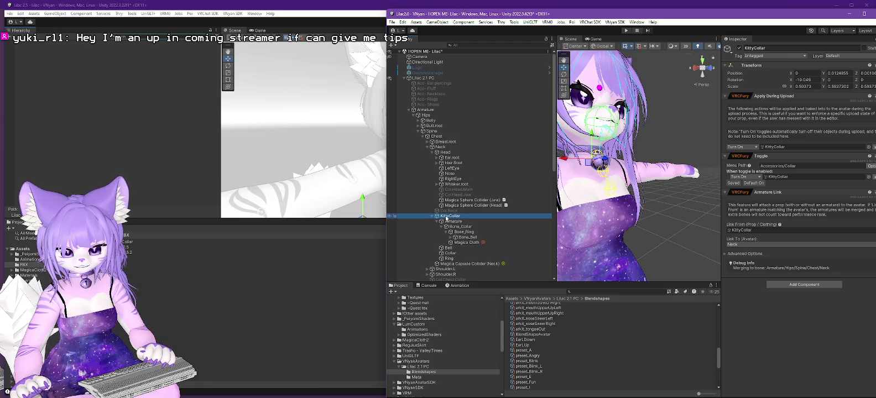
click(441, 148)
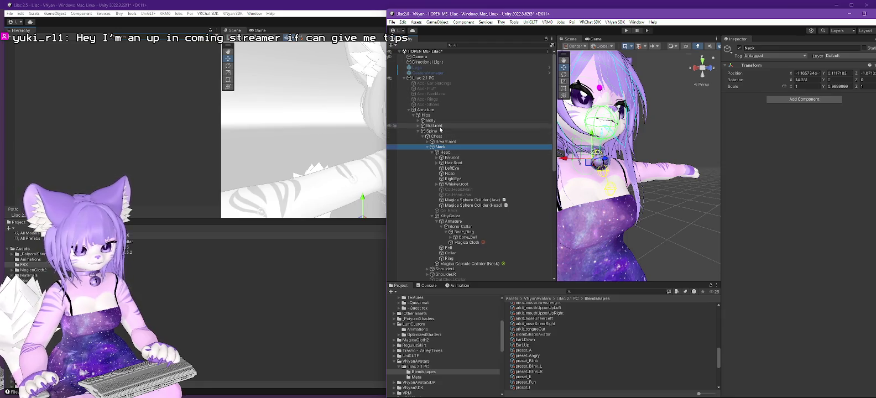
click(437, 137)
click(434, 132)
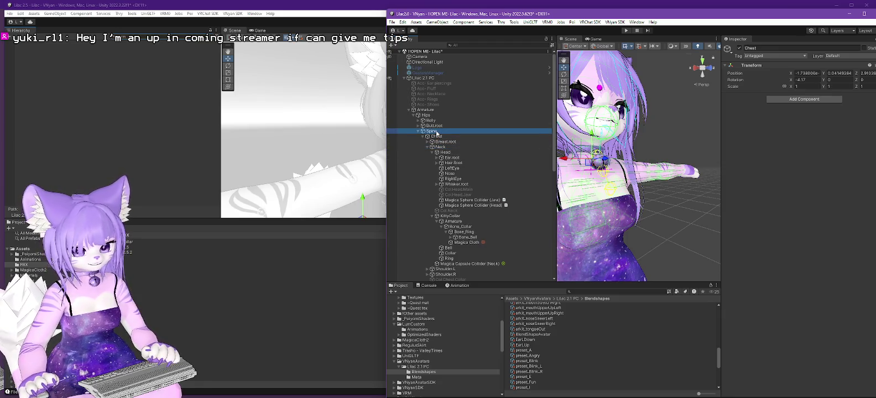
scroll(431, 166, down, 5)
scroll(430, 182, up, 5)
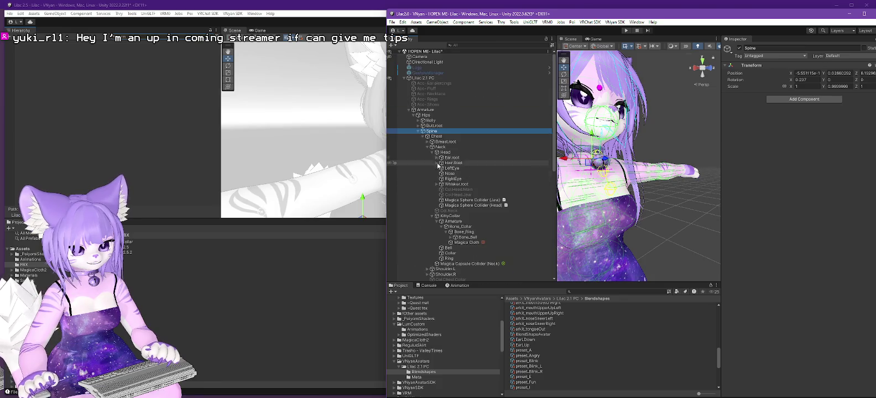
click(423, 78)
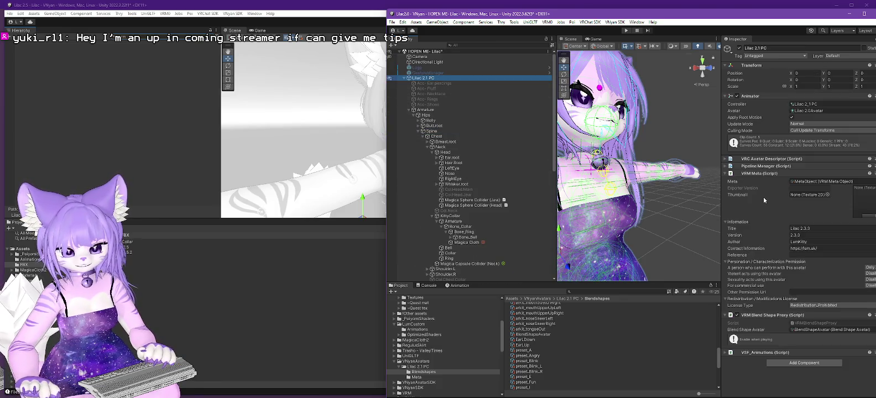
scroll(468, 188, down, 10)
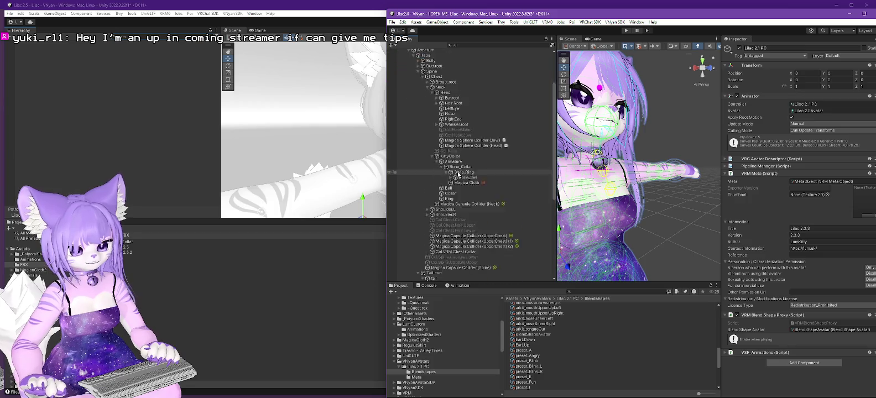
scroll(472, 204, up, 10)
scroll(472, 206, down, 10)
click(417, 278)
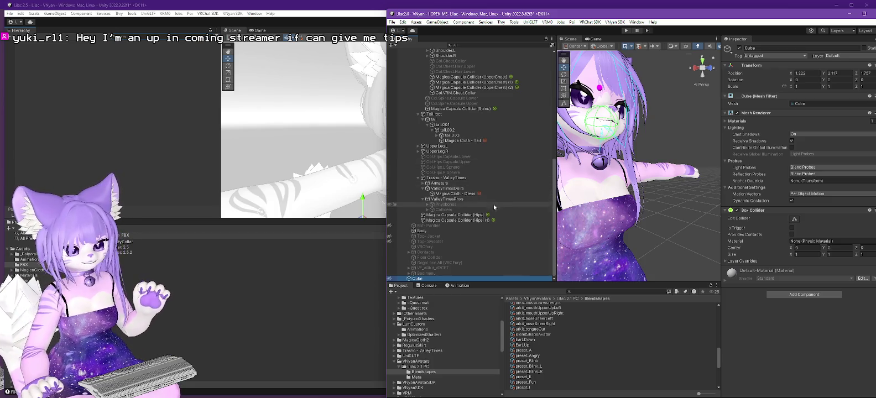
scroll(489, 211, up, 10)
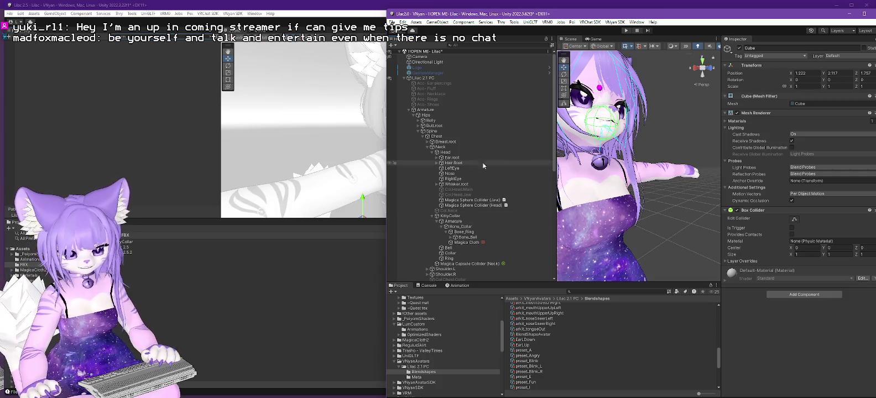
- Widen the Unity window and search Add Component on Lilac 2.1 PC for 'vrm' and 'sprin' without adding anything
drag(387, 134, 290, 138)
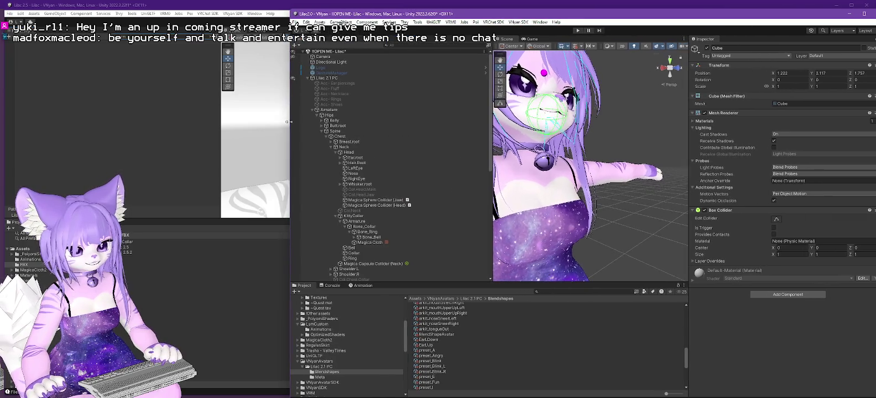
click(332, 77)
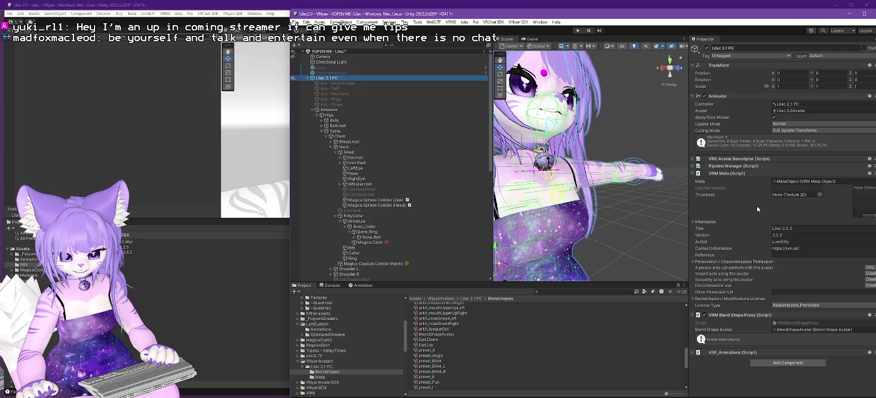
click(792, 363)
text(vrm)
key(BackSpace)
key(BackSpace)
key(BackSpace)
text(sprin)
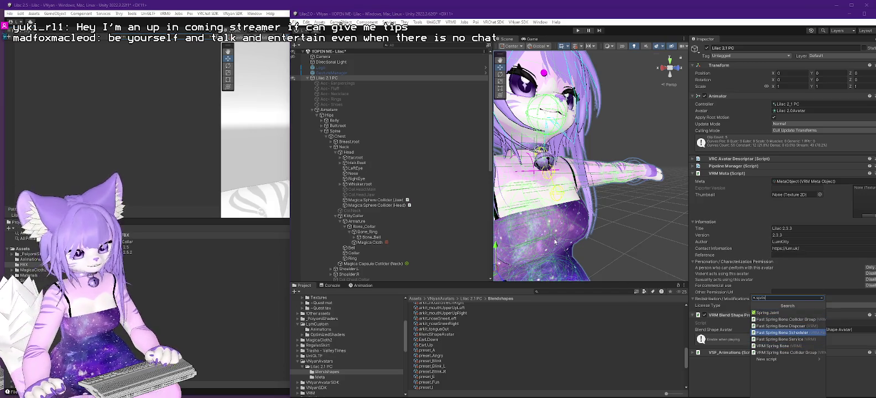
click(408, 46)
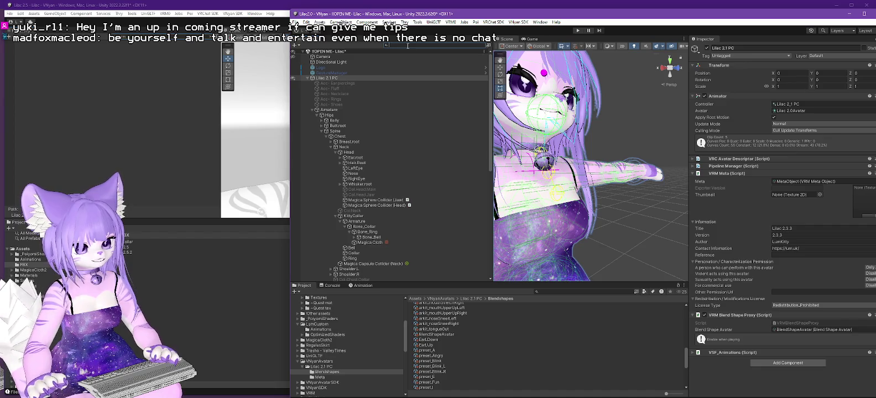
- Filter the Hierarchy for 't:VRM spring bo', clear it, then open VNyan's avatar file browser
text(t:VRM spring bone)
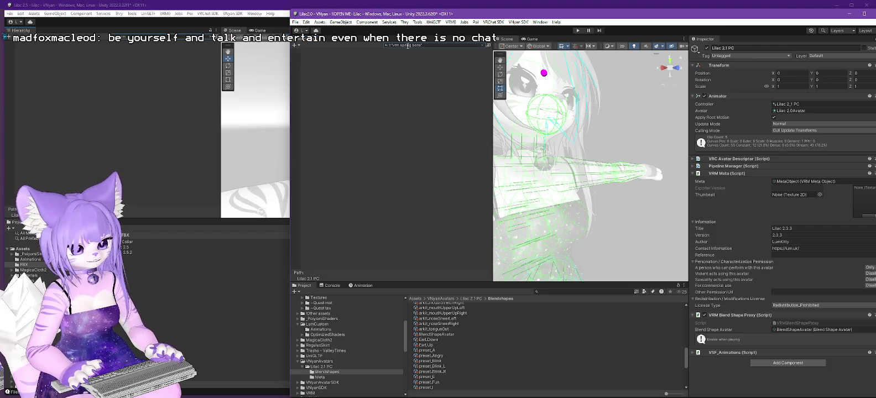
key(Escape)
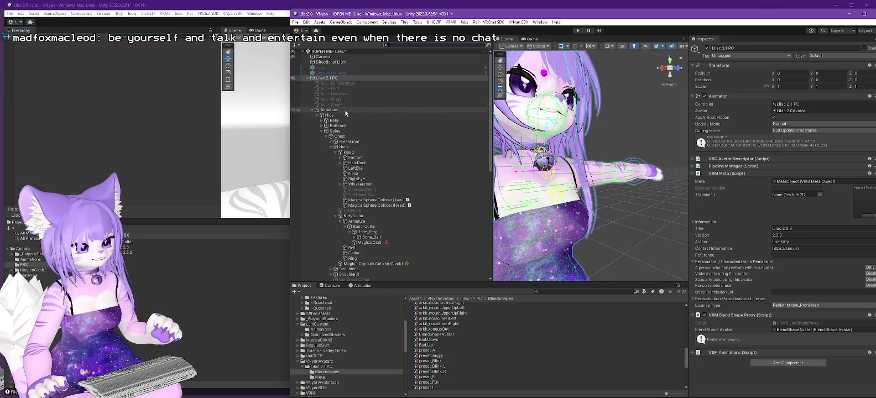
key(alt+Tab)
click(666, 40)
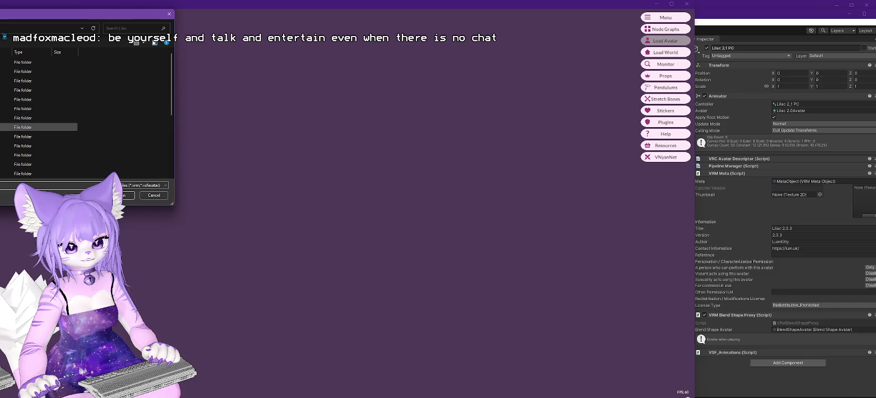
- Browse up to D: Data and into the Twitch folder, then close the browser without loading
key(alt+Up)
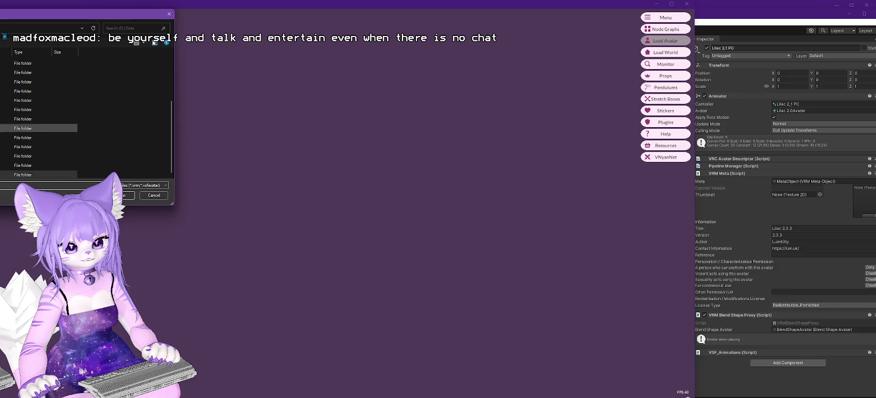
double_click(39, 128)
scroll(38, 128, down, 3)
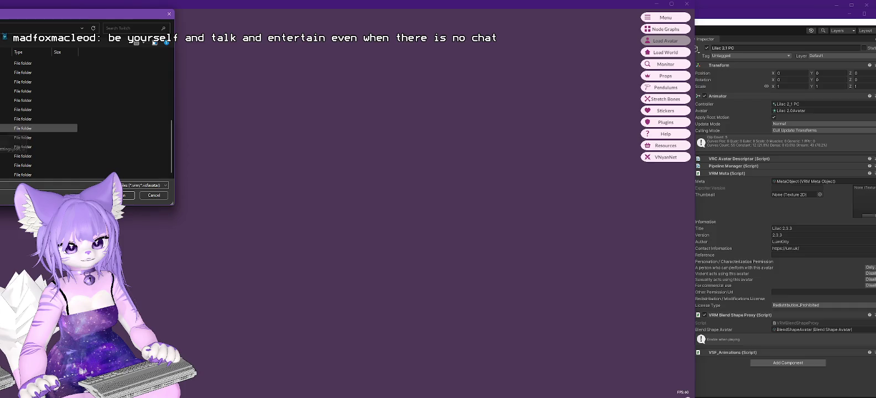
key(Escape)
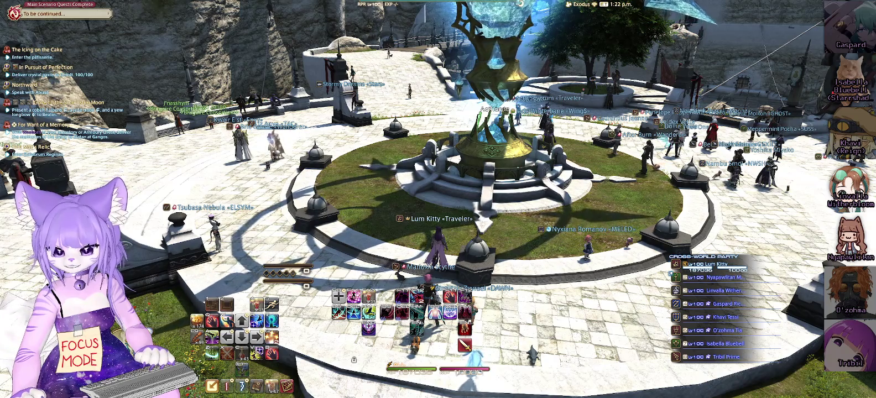
- Teleport to the friend's Free Company estate from the Friend List
key(o)
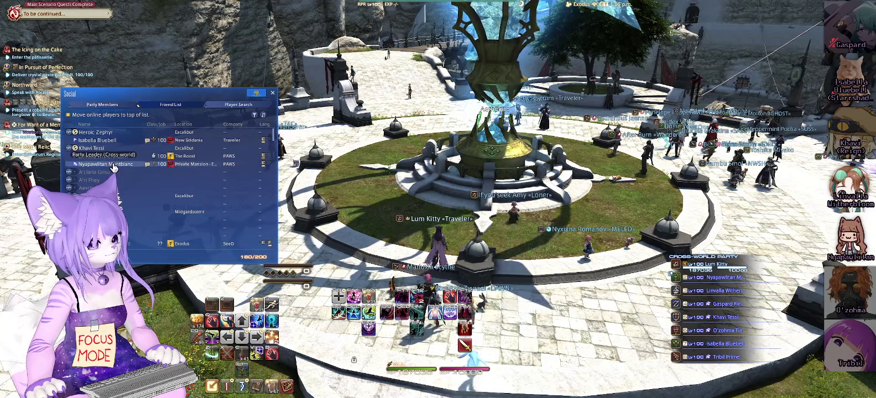
click(111, 164)
click(133, 201)
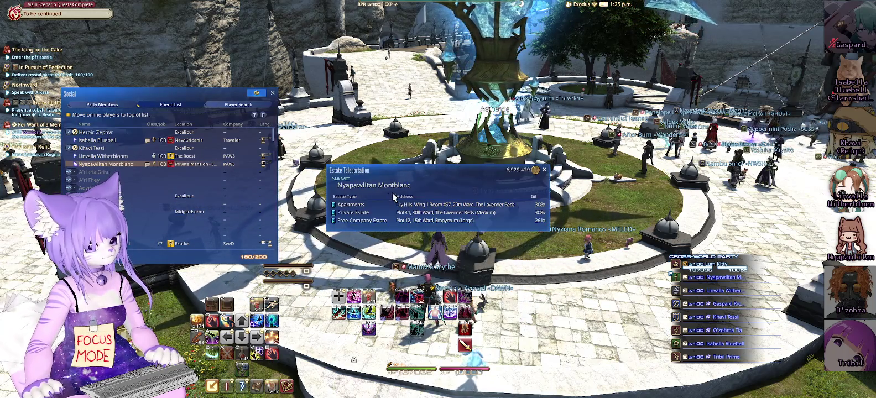
click(359, 221)
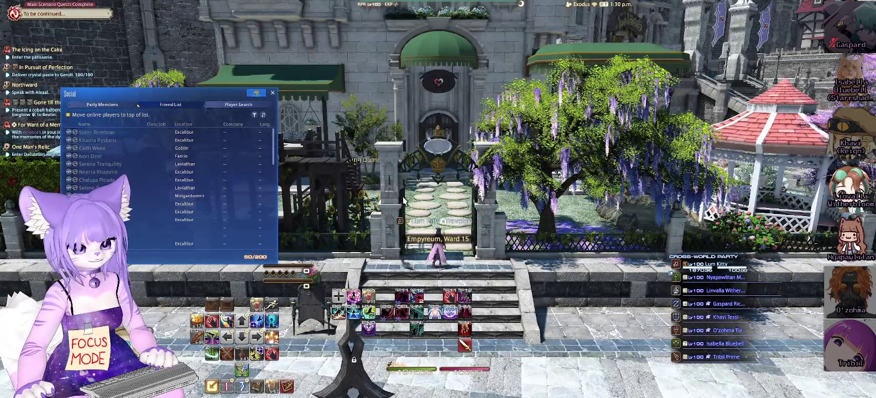
- Walk around the estate garden, then start the teleport to the friend's Private Estate
drag(359, 221, 421, 199)
key(w)
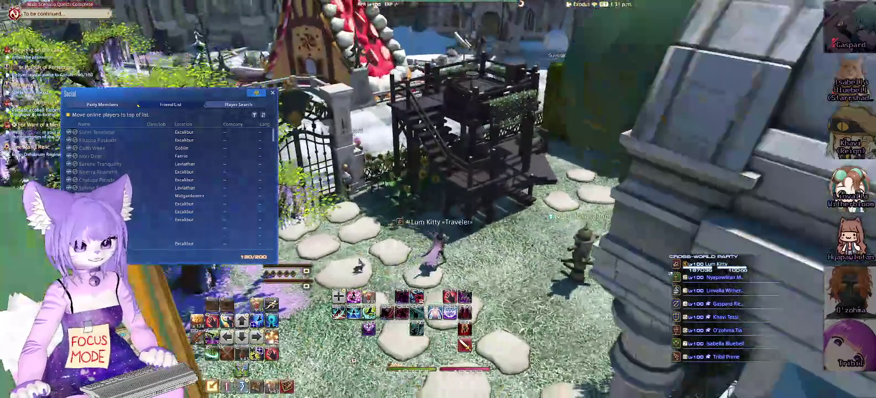
drag(421, 105, 365, 100)
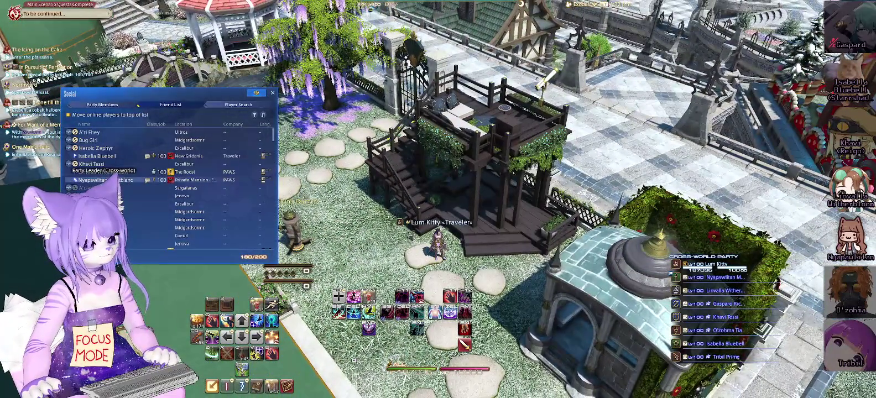
right_click(119, 180)
click(145, 219)
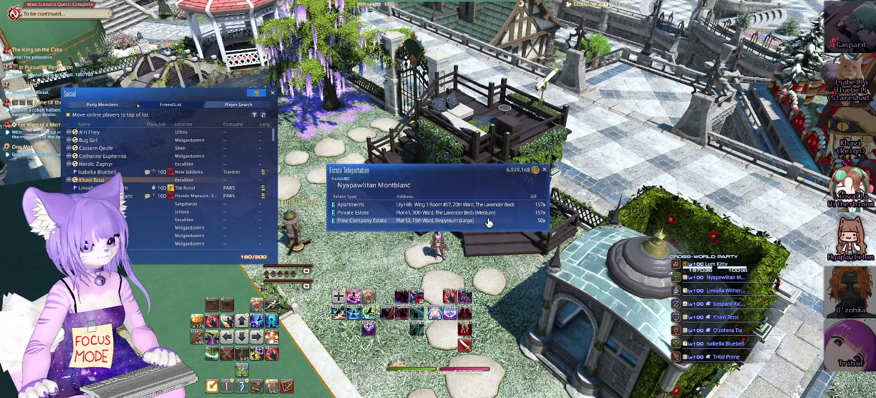
click(357, 214)
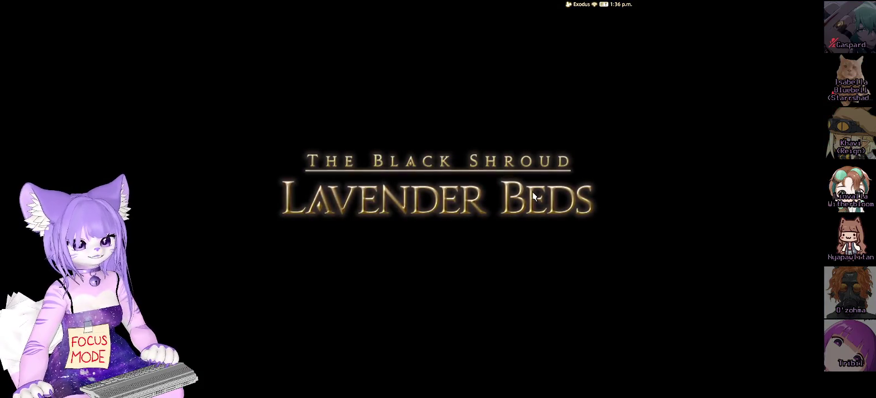
- Walk through the gate to the house entrance, enter the estate hall and look around inside
key(w)
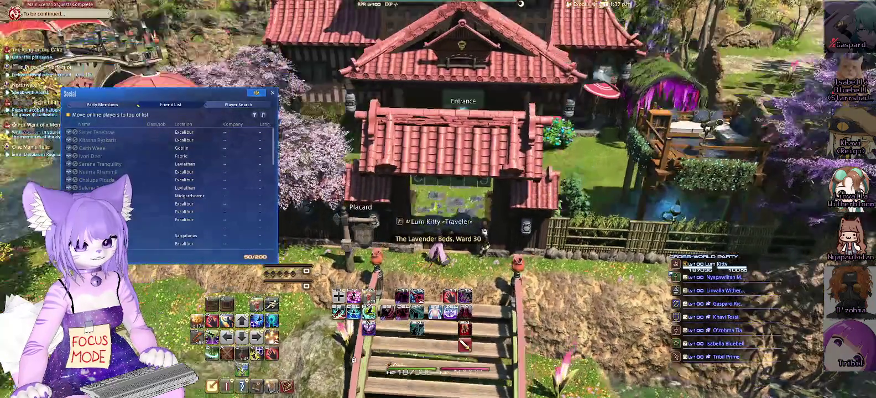
key(w)
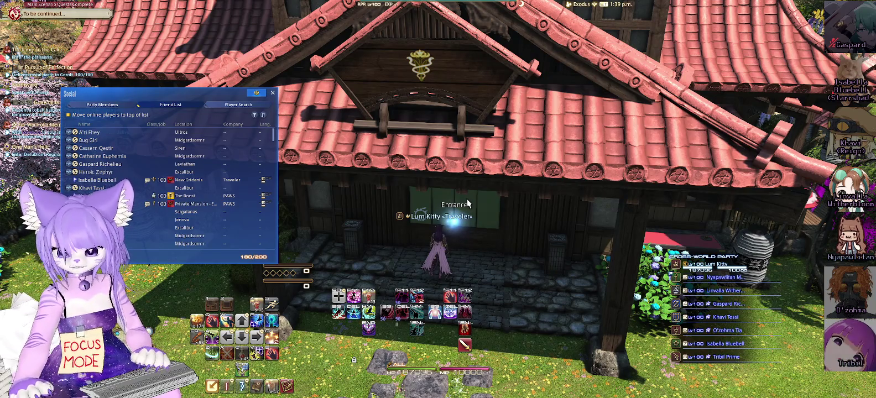
drag(490, 226, 490, 219)
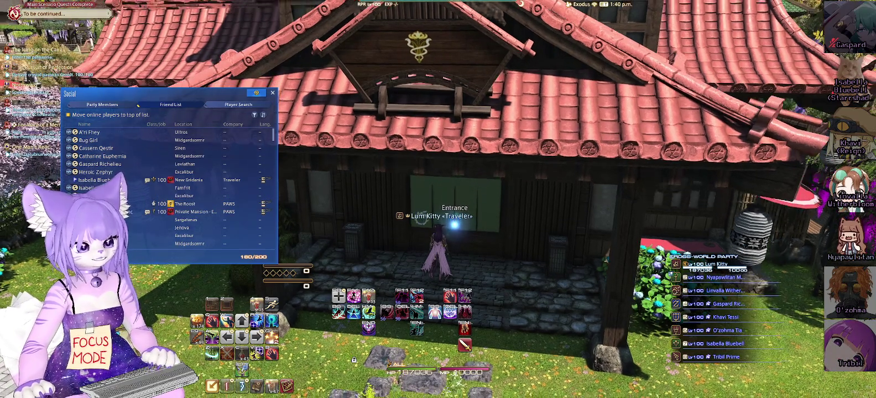
click(466, 213)
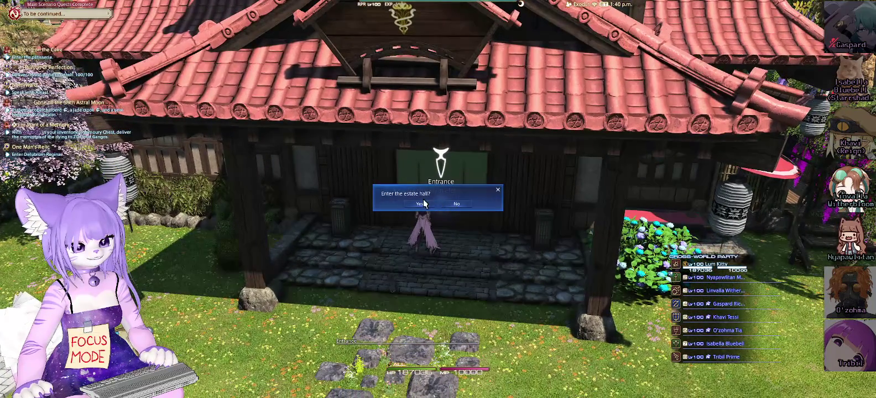
click(421, 205)
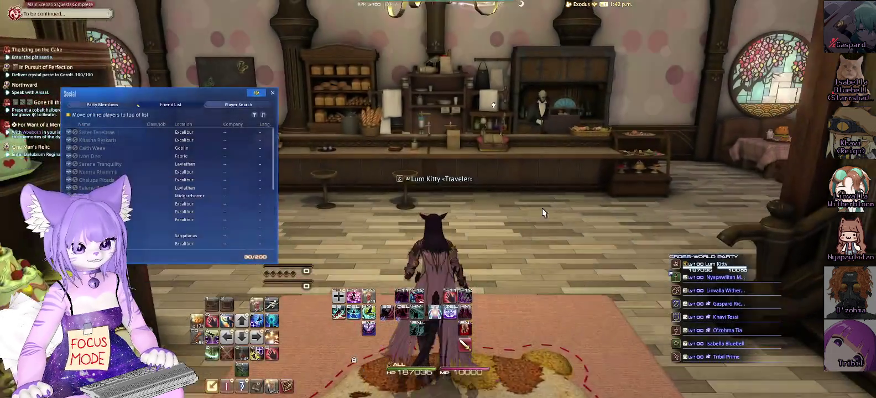
drag(542, 208, 658, 212)
mouse_move(637, 266)
mouse_down()
mouse_move(403, 150)
mouse_move(370, 162)
mouse_up()
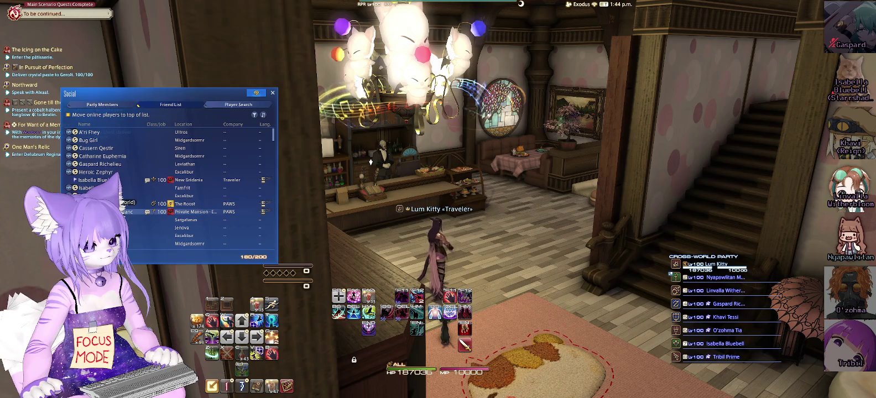
- Teleport to the friend's Free Company estate from their adventurer plate
double_click(124, 211)
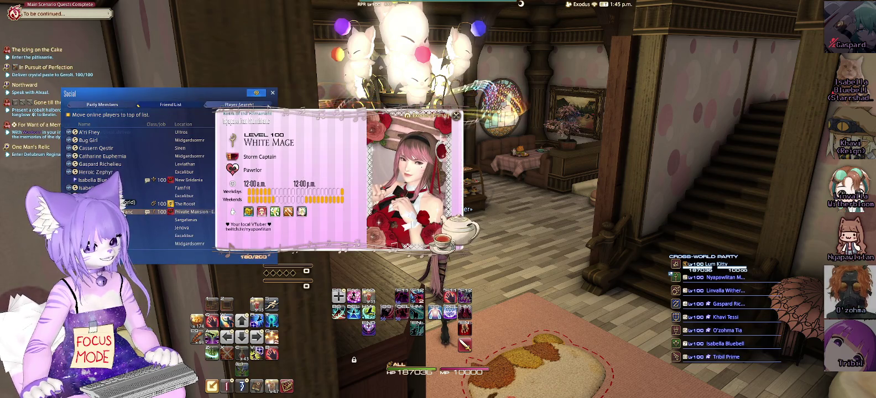
click(124, 211)
click(157, 250)
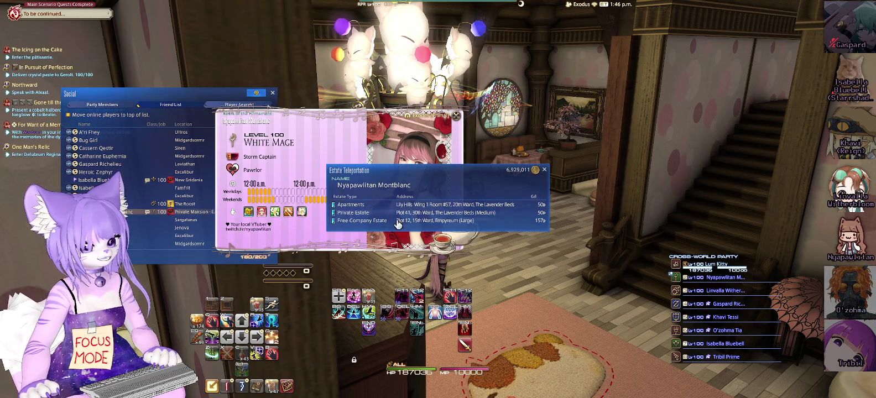
click(370, 226)
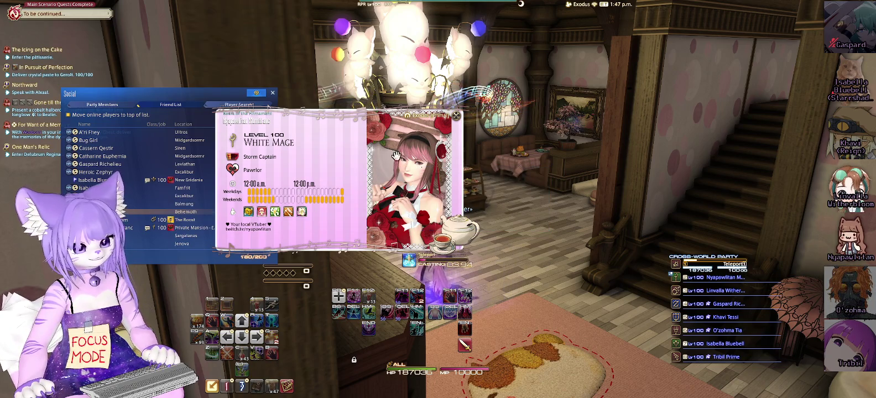
click(457, 117)
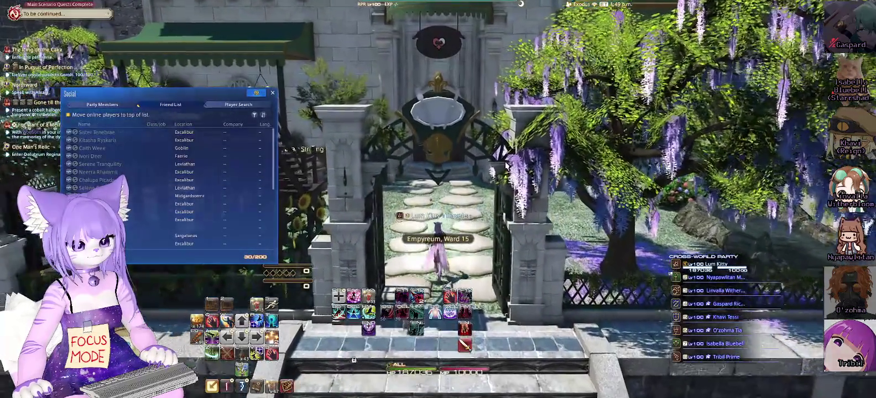
- Enter the estate hall through its front door, look toward the staircase and sofas, then open System Configuration
key(w)
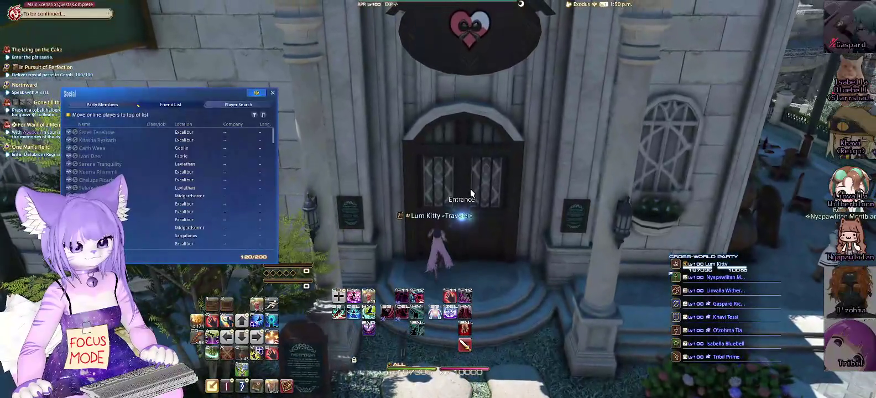
click(470, 189)
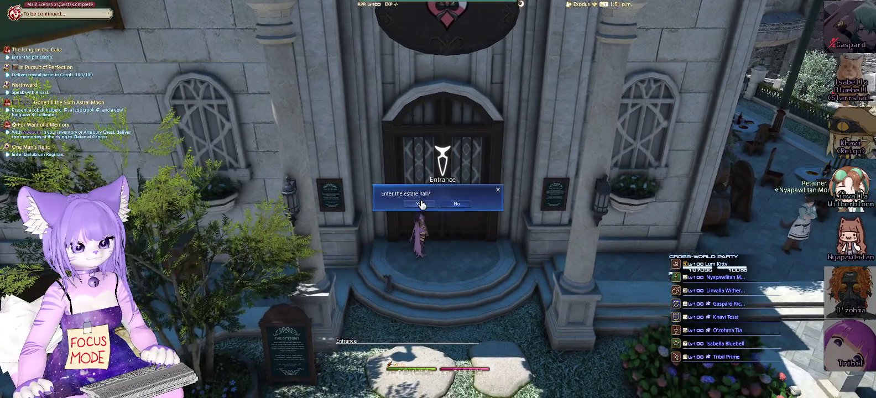
click(420, 204)
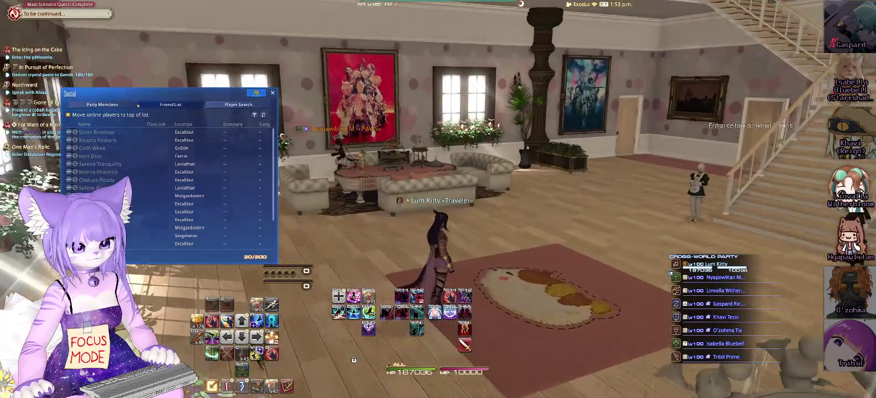
key(d)
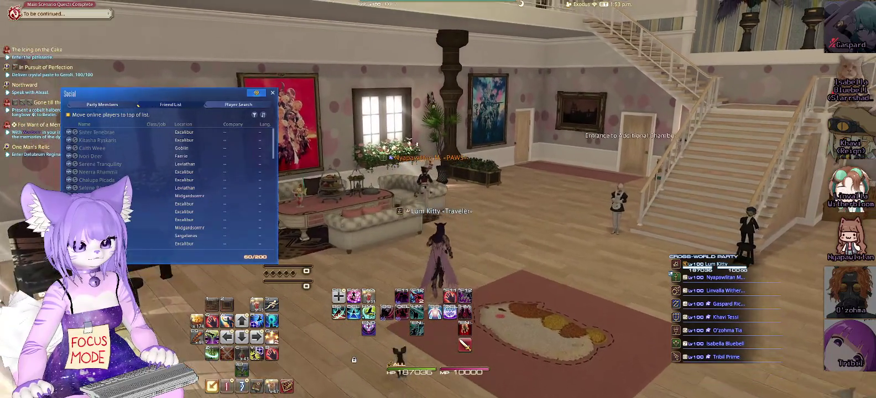
key(a)
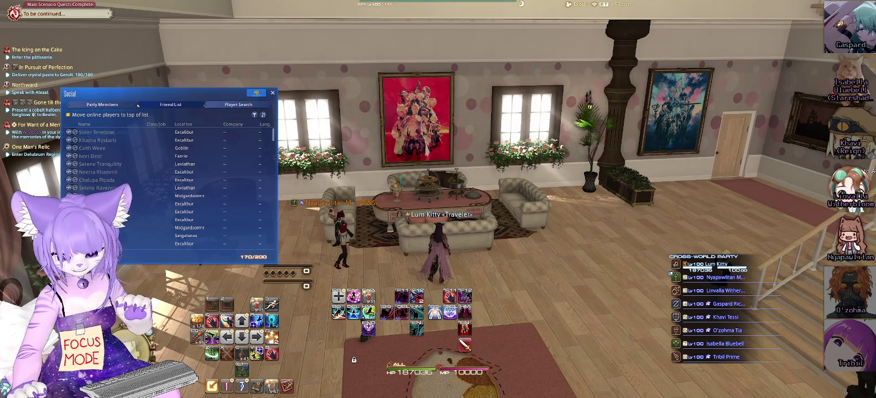
key(Escape)
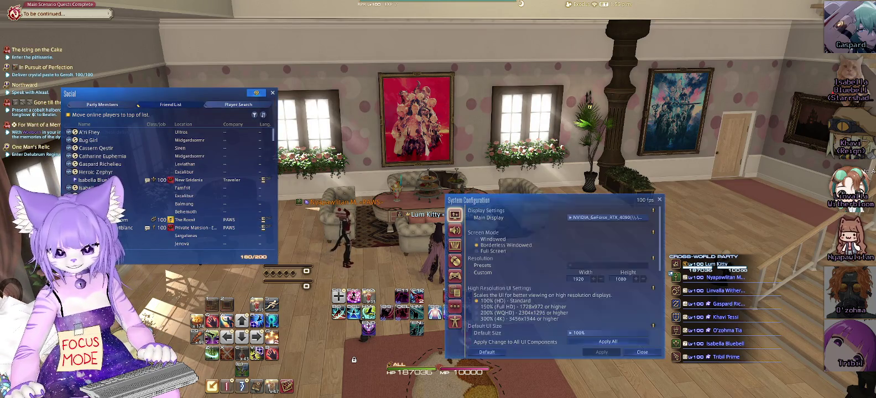
- Toggle BGM mute in Sound Settings, then close System Configuration and discard the change
click(455, 232)
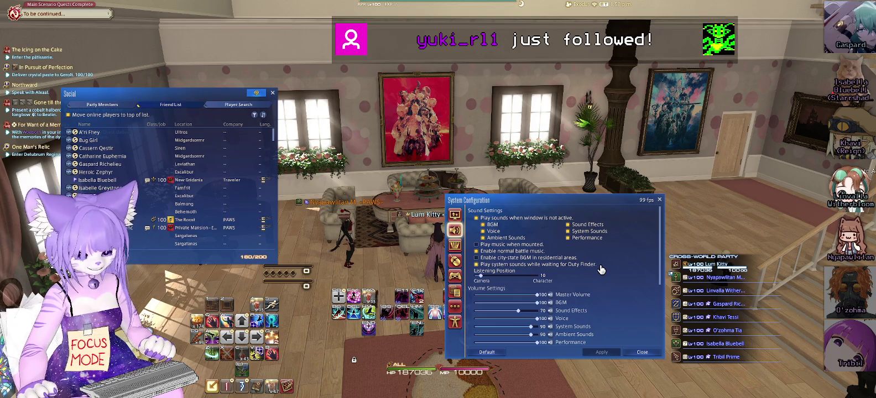
scroll(601, 271, down, 1)
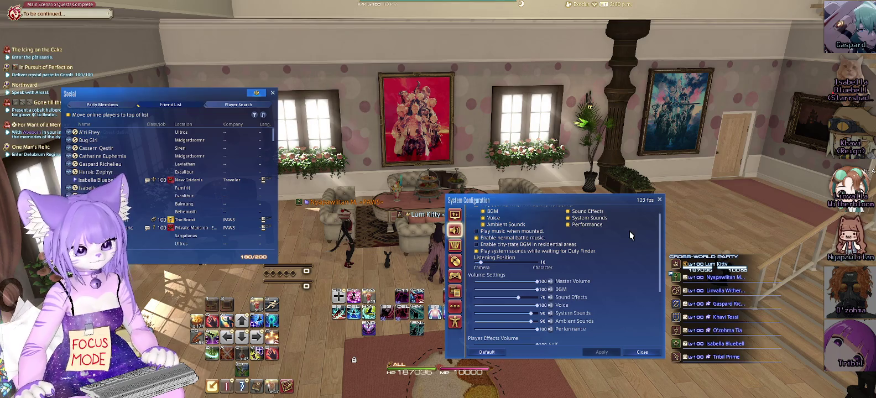
click(550, 290)
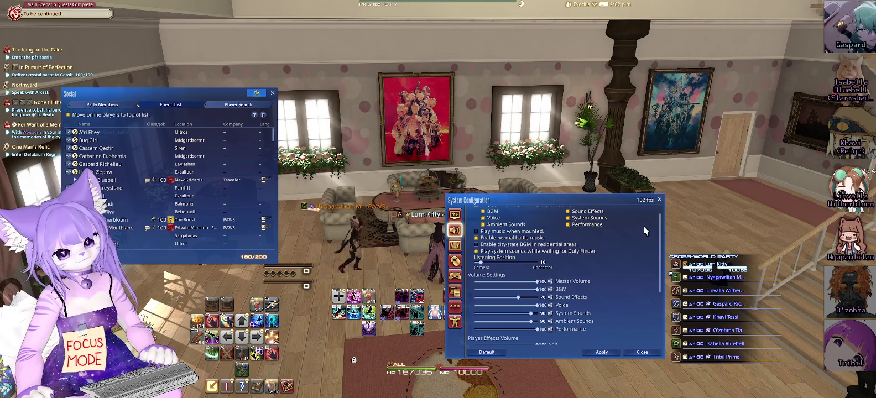
click(660, 201)
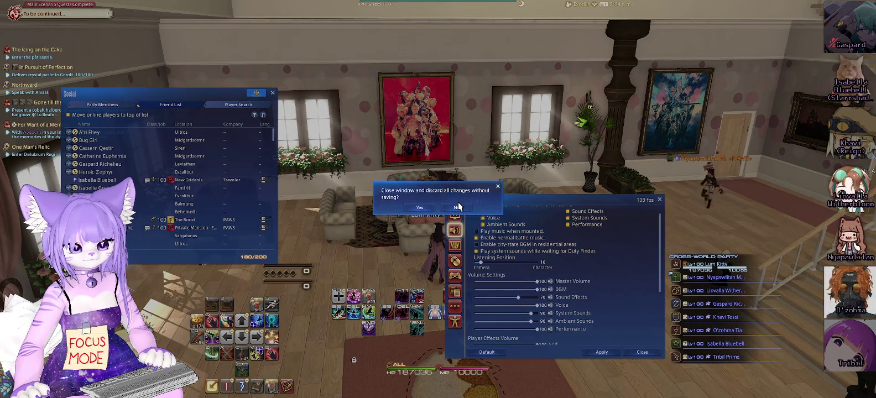
click(419, 207)
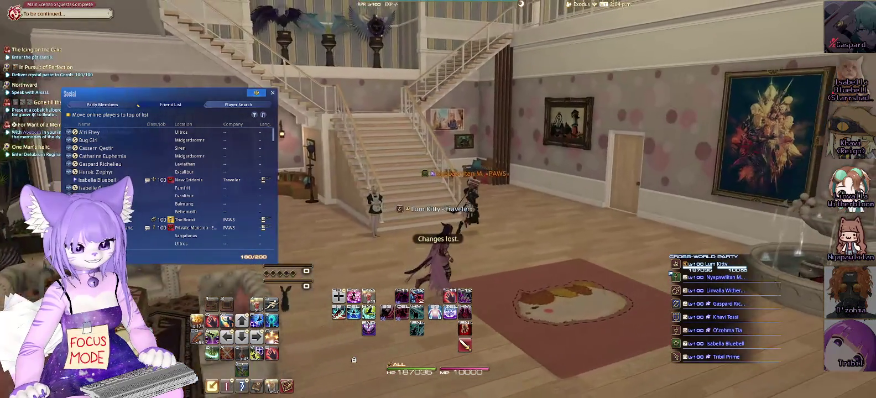
- Look around the hall's staircase, sofa room and fountain room
key(a)
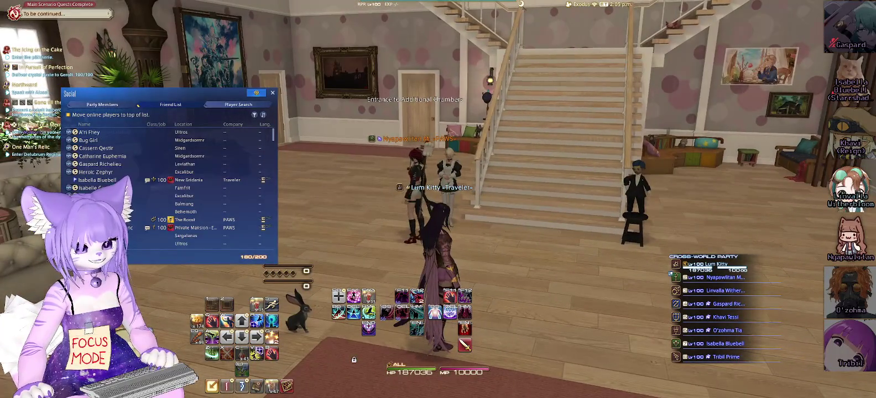
key(d)
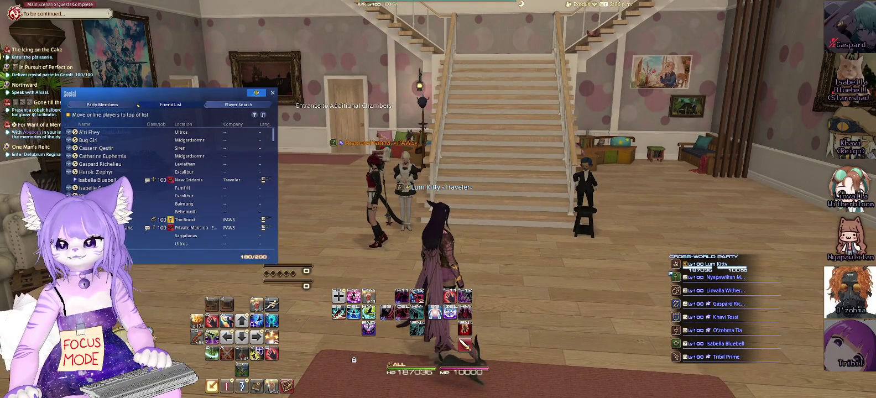
key(d)
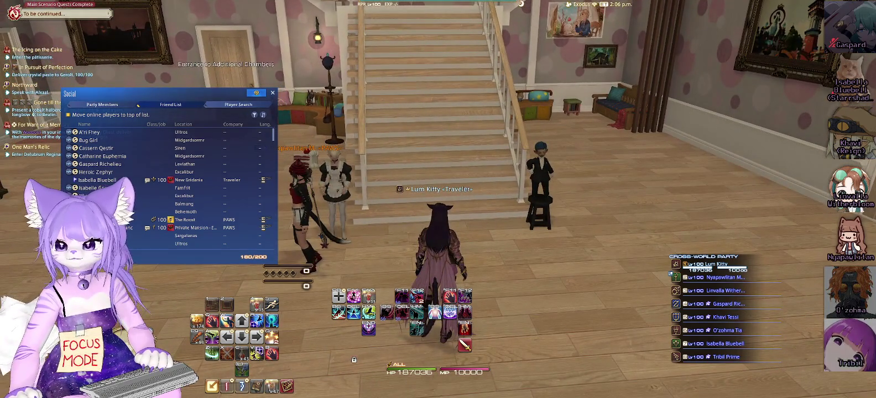
key(a)
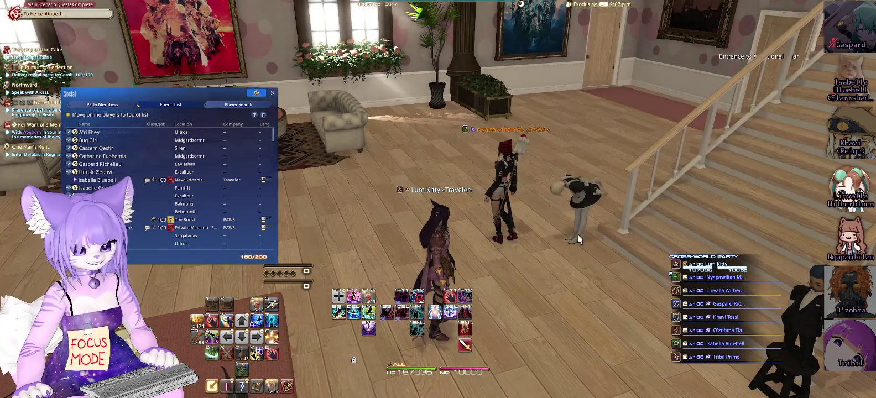
key(a)
key(d)
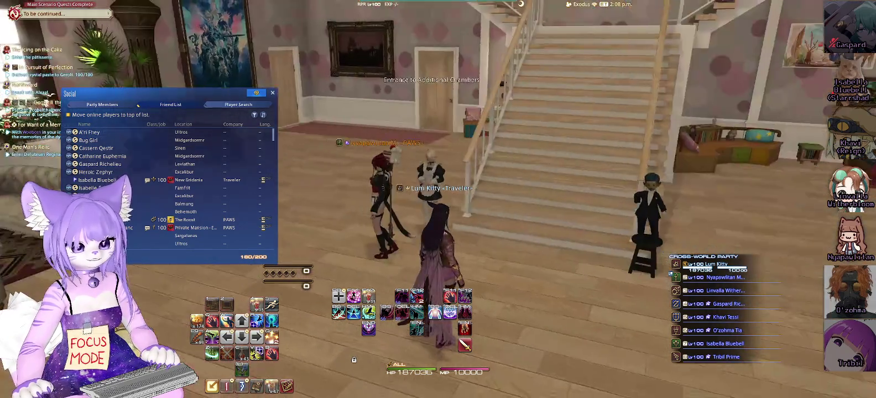
key(a)
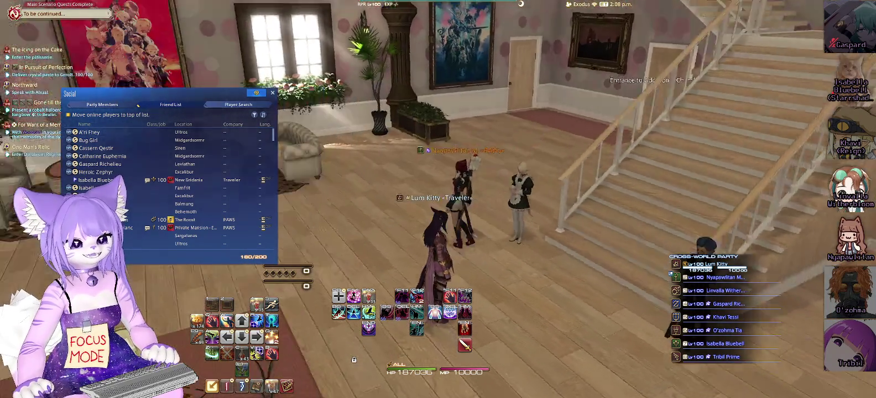
key(d)
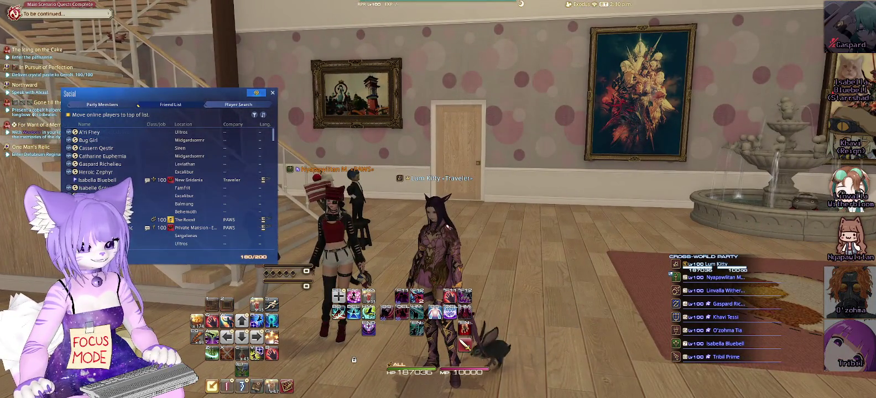
key(d)
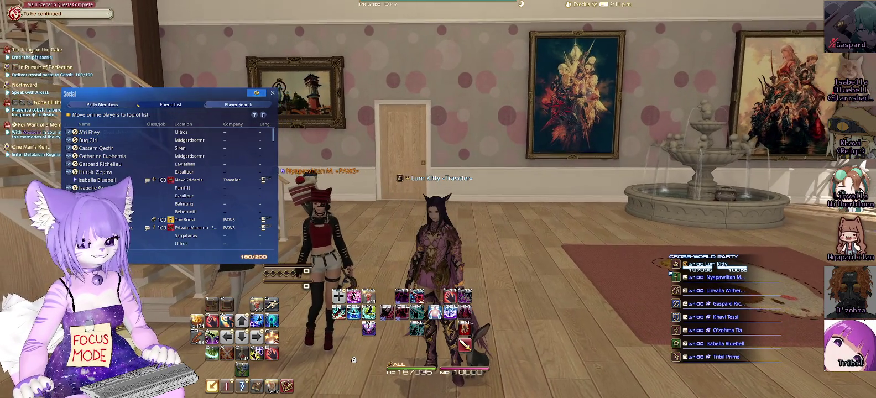
key(a)
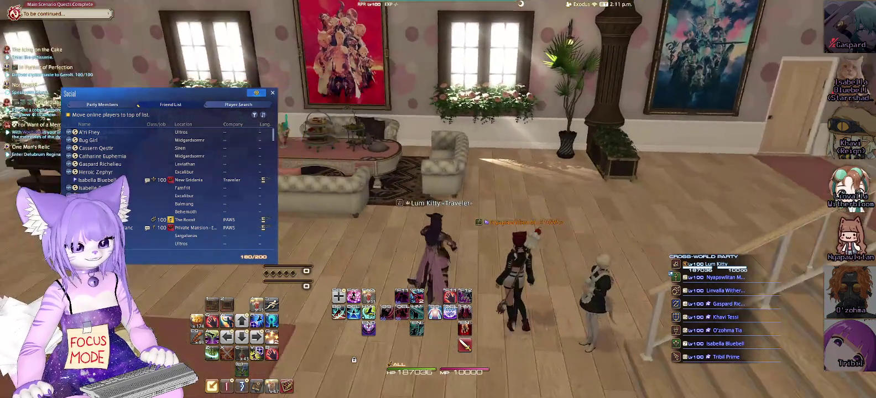
key(d)
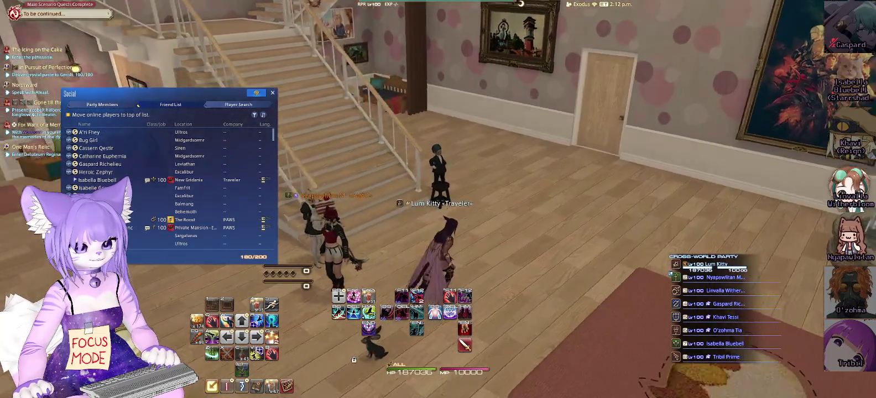
key(a)
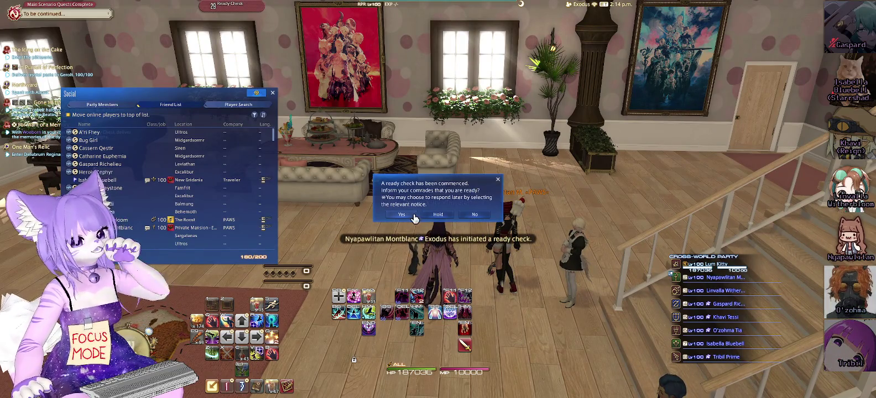
- Answer the ready check as ready, step onto the rug and close the Social player list
click(403, 214)
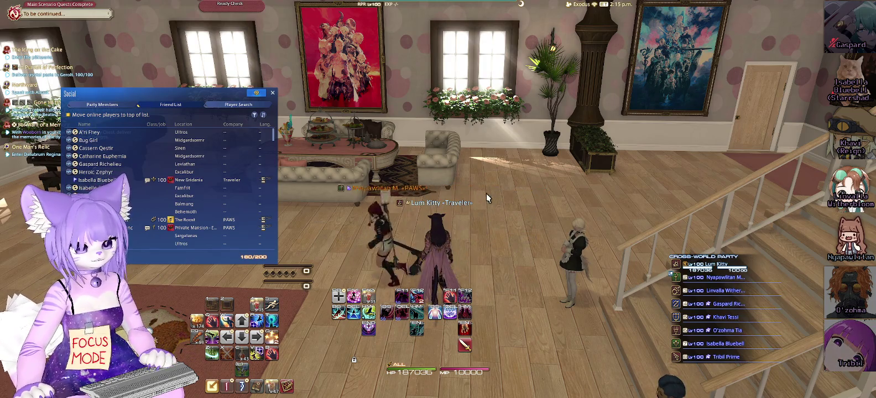
mouse_move(486, 194)
mouse_down()
mouse_move(586, 193)
mouse_move(420, 194)
mouse_move(472, 191)
mouse_up()
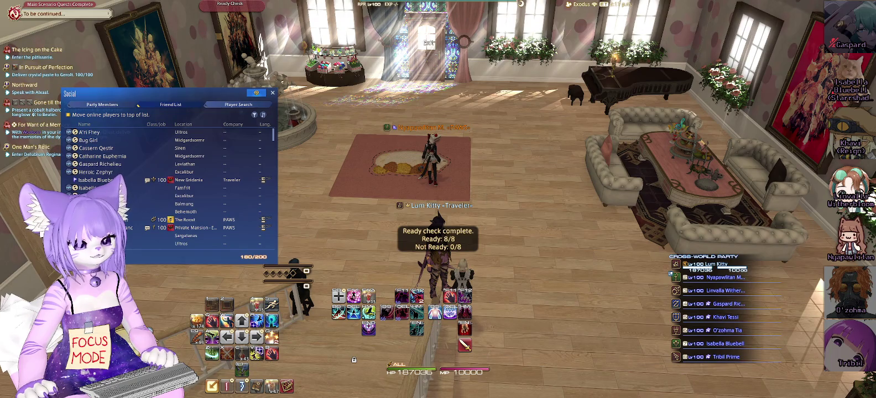
key(w)
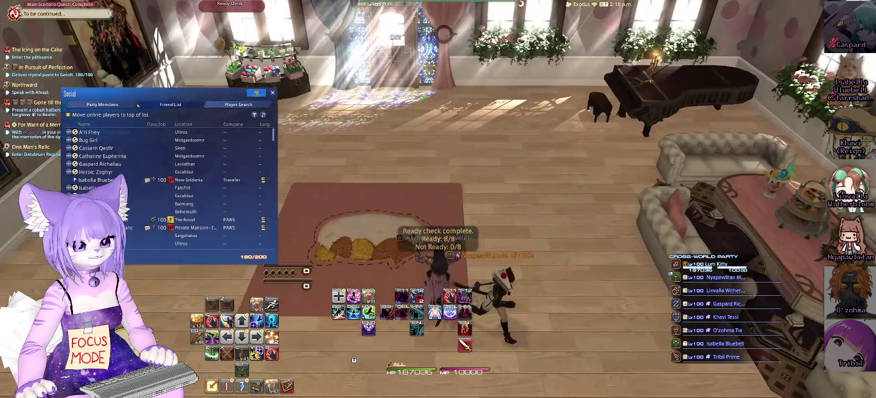
drag(472, 190, 531, 191)
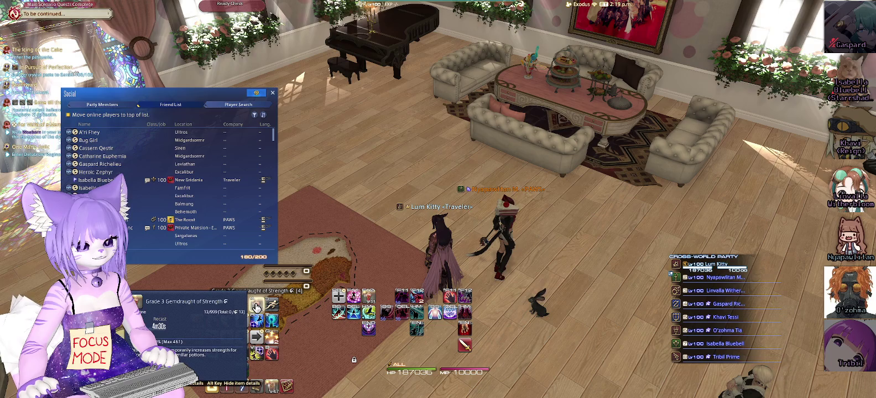
click(272, 94)
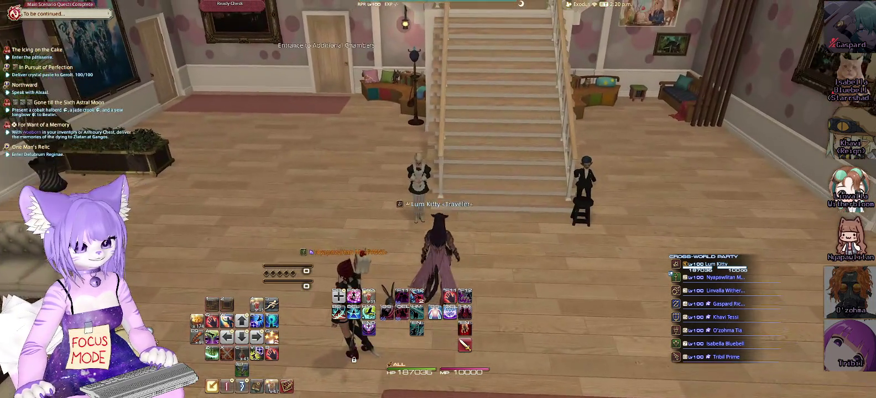
- Walk the character to the foot of the staircase
drag(451, 142, 451, 146)
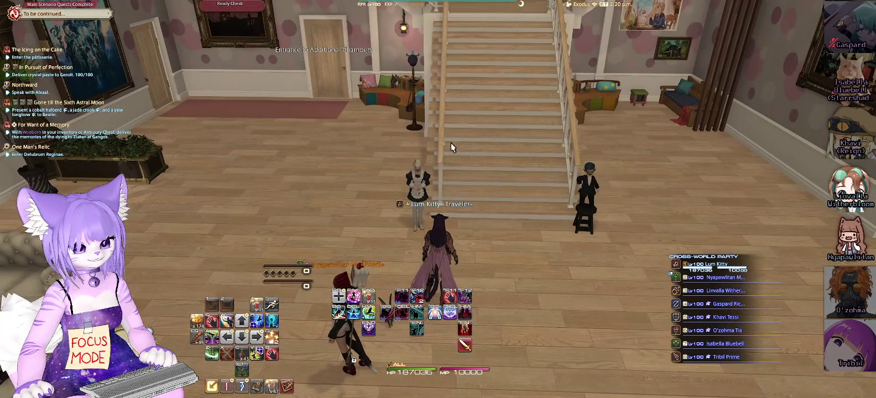
key(w)
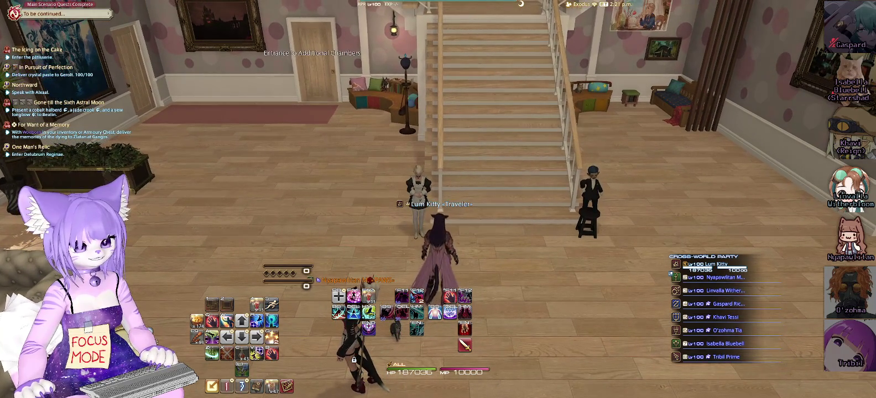
key(w)
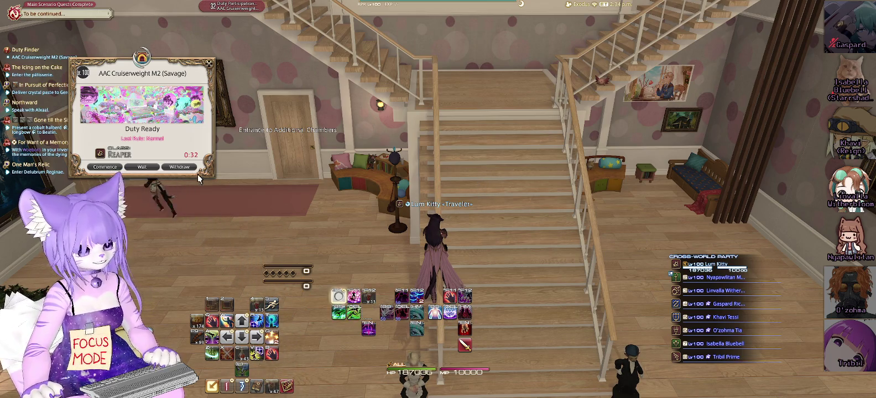
- Commence the AAC Cruiserweight M2 (Savage) duty and look around the house while it loads
click(108, 167)
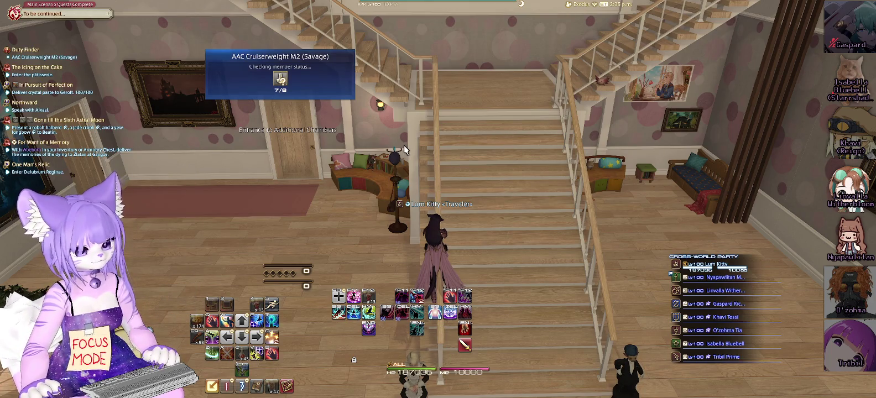
key(w)
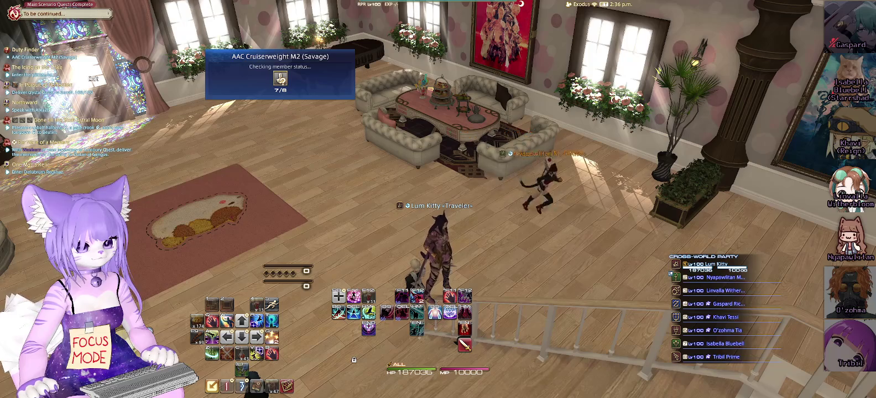
key(Left)
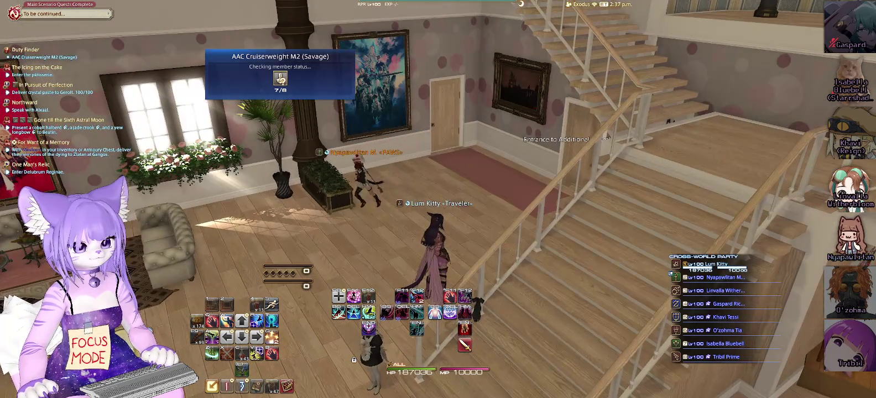
key(Left)
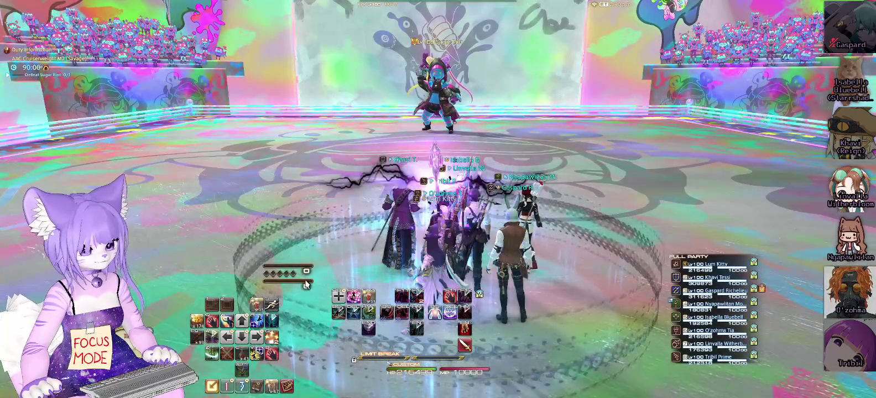
- Eat Caramel Popcorn for Well Fed, then move into position in the arena
click(204, 324)
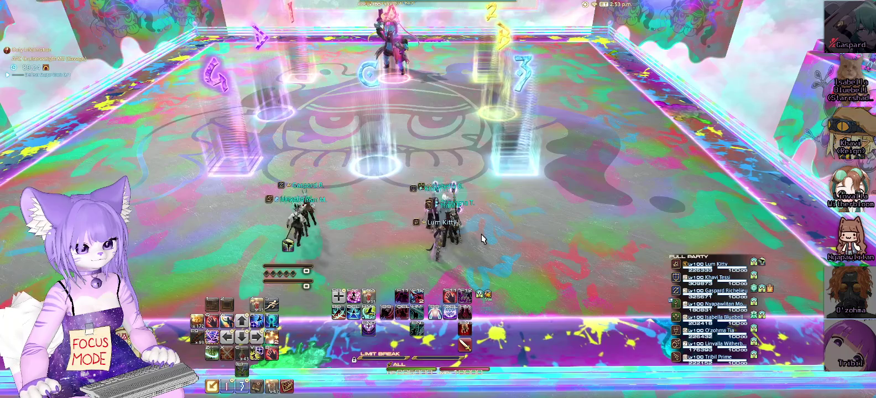
key(a)
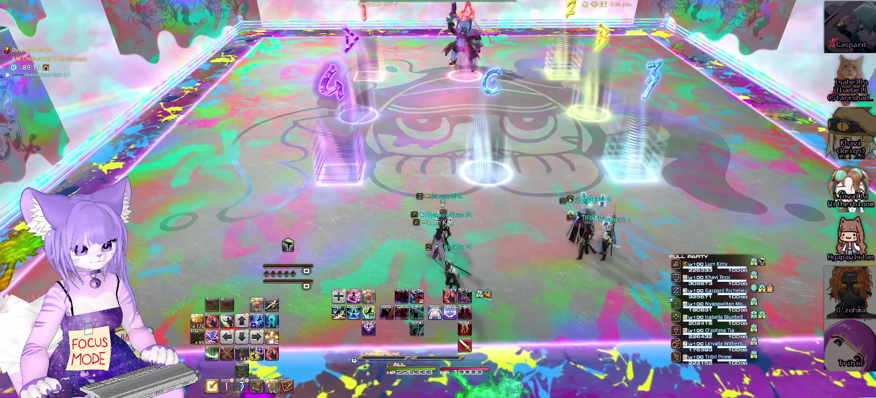
drag(464, 222, 463, 213)
key(w)
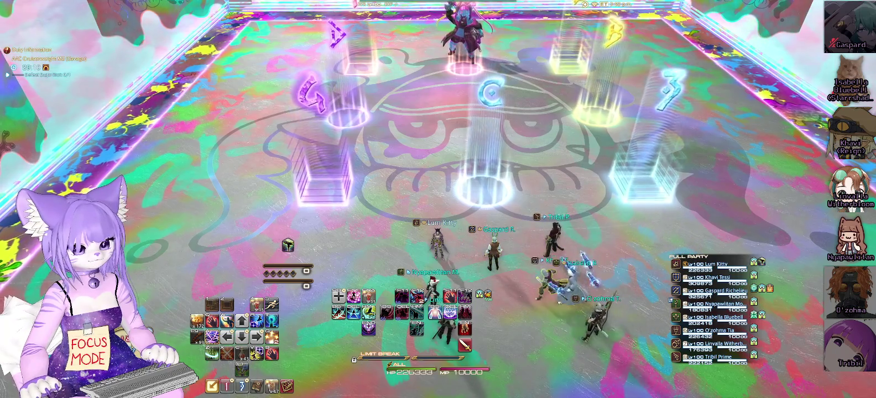
drag(481, 271, 556, 285)
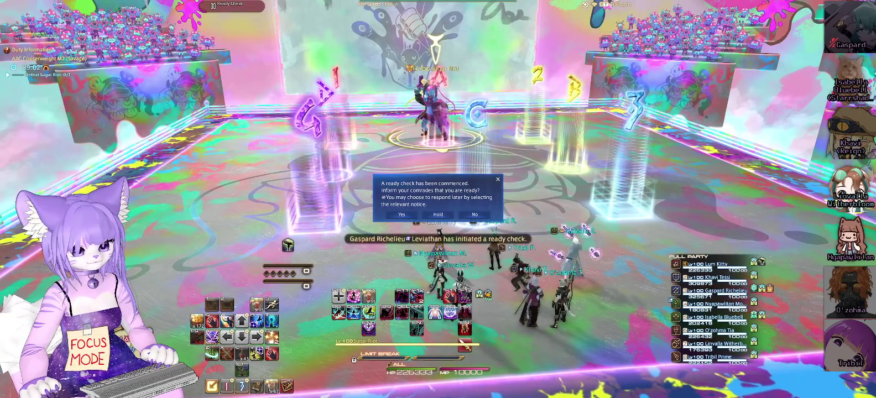
- Accept the ready check and walk toward the boss before the pull
click(404, 215)
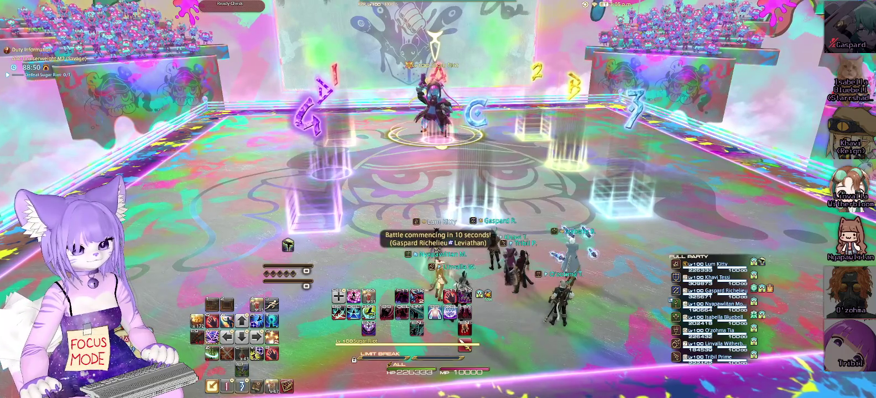
key(w)
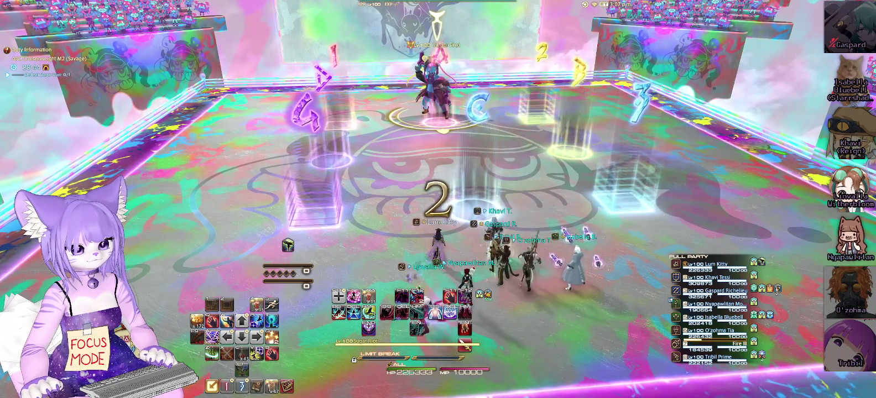
- Open on Sugar Riot: Harpe, gap closer, Shadow of Death, Arcane Circle, Gallows, Plentiful Harvest, Void Reaping
key(1)
key(e)
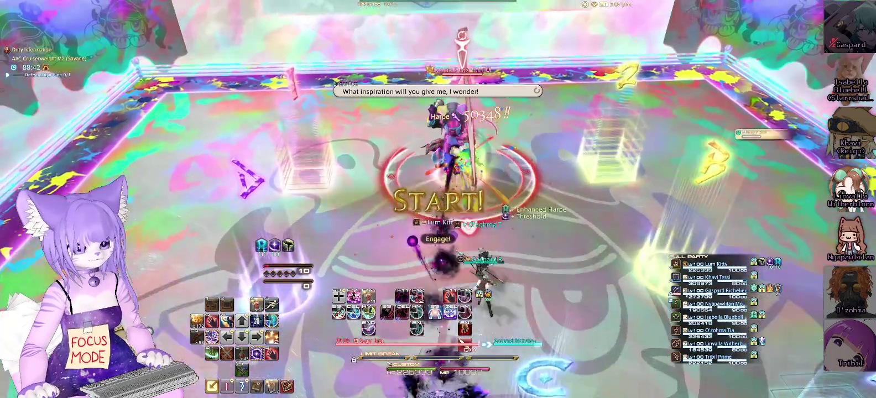
key(2)
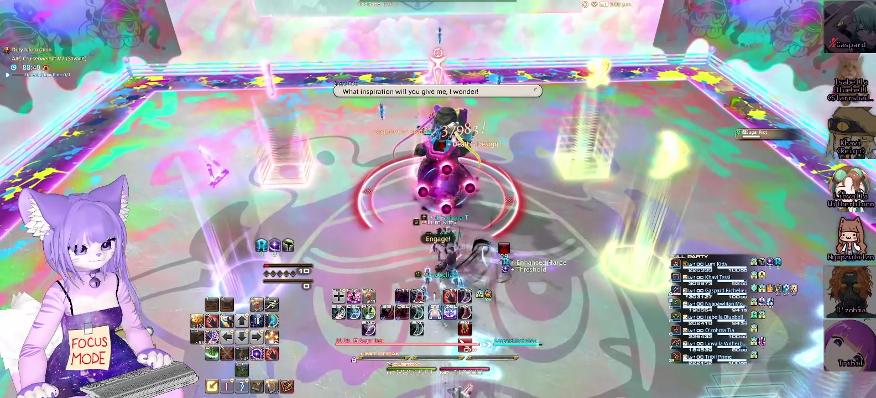
key(3)
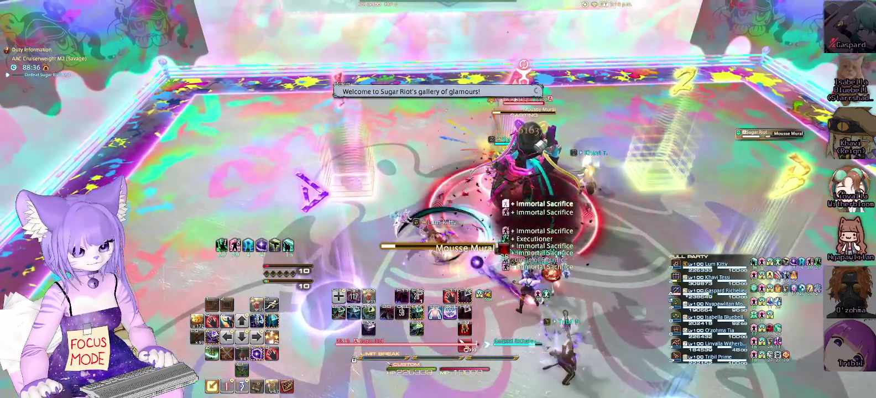
key(1)
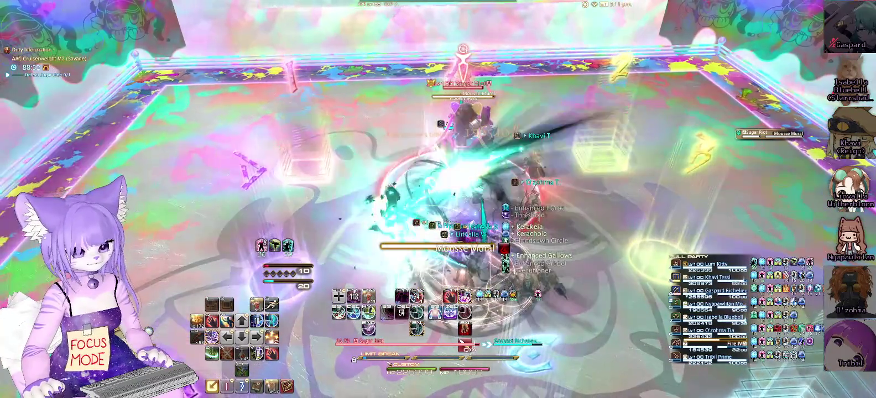
key(2)
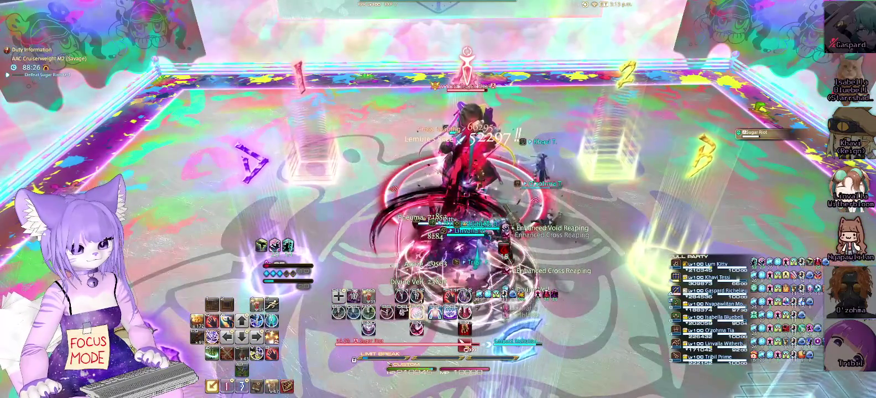
key(1)
key(1)
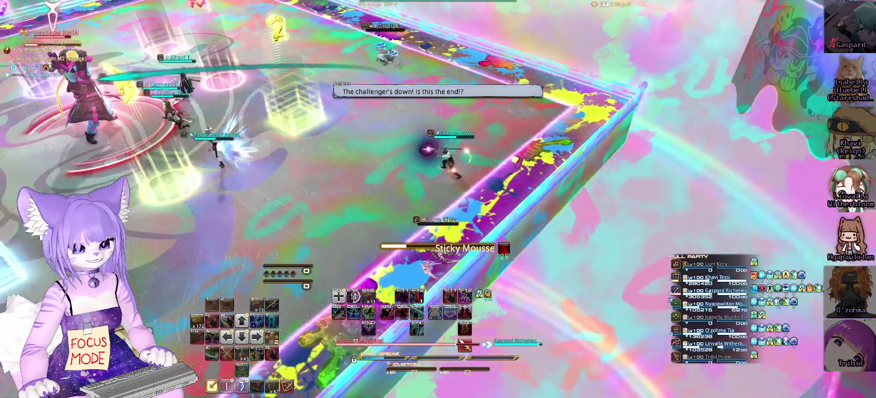
- Rotate the camera around the arena to an overhead angle while waiting for the reset
drag(571, 309, 571, 309)
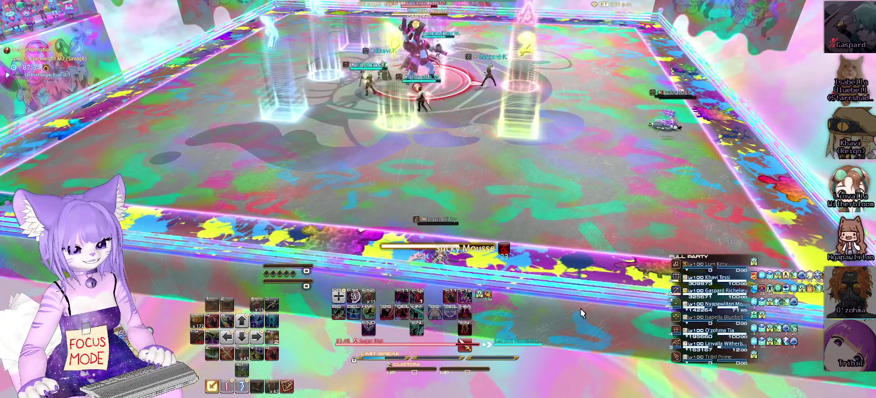
drag(580, 308, 593, 301)
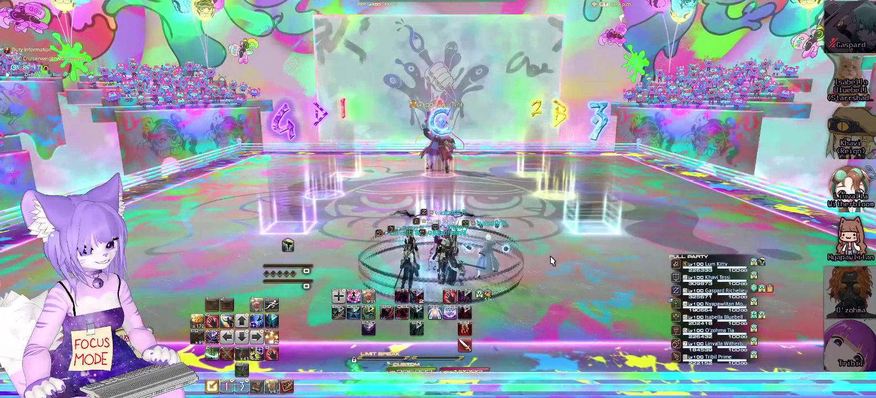
drag(550, 257, 551, 310)
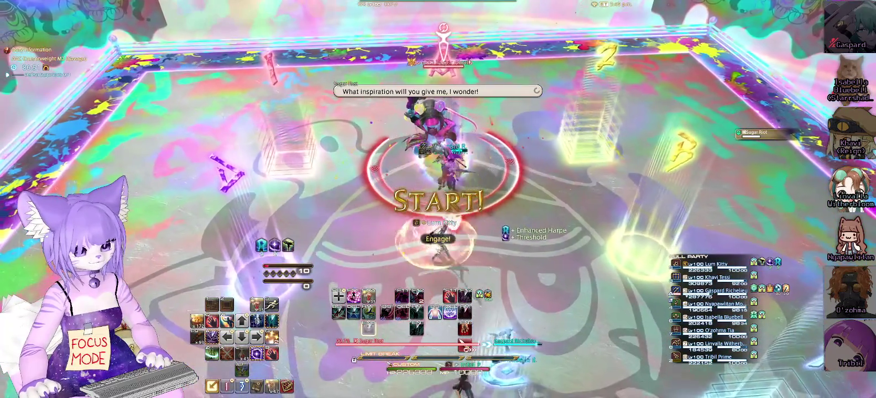
- Open the burst on Sugar Riot with Arcane Circle, Gluttony, Gallows, Gibbet, Void Reaping and Sacrificium
key(F12)
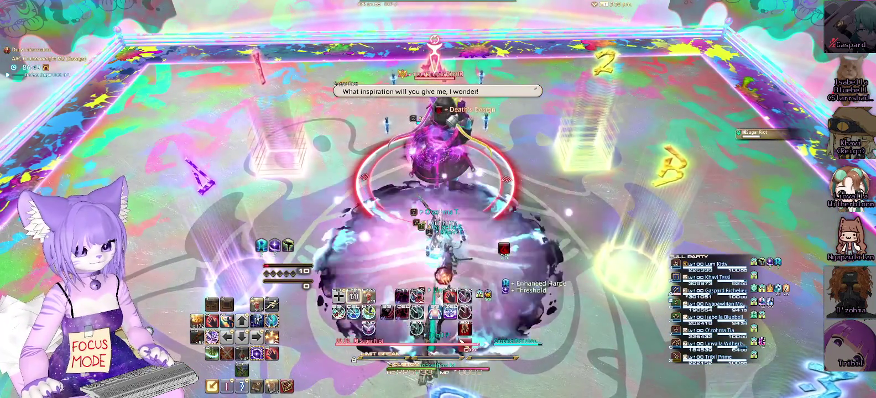
key(F11)
key(Delete)
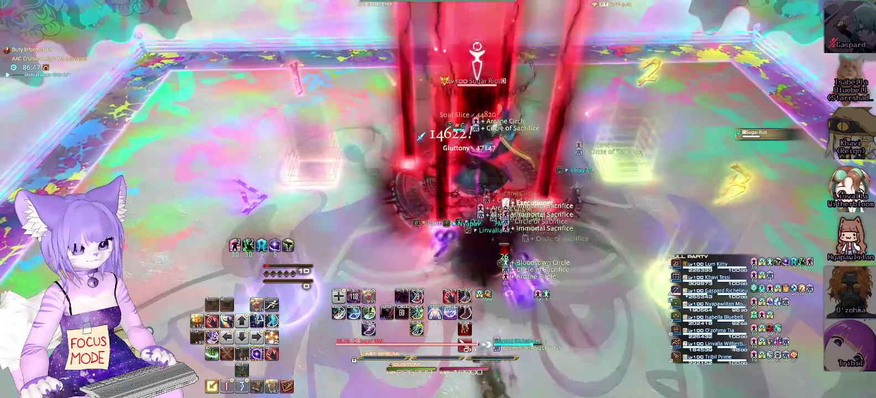
key(End)
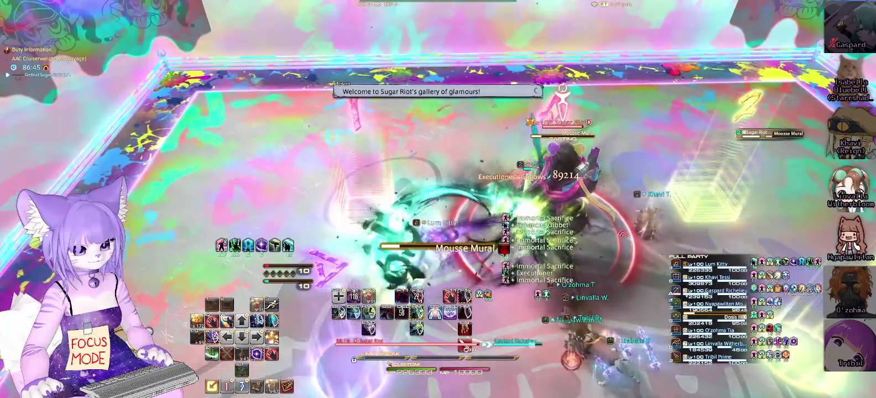
key(shift+End)
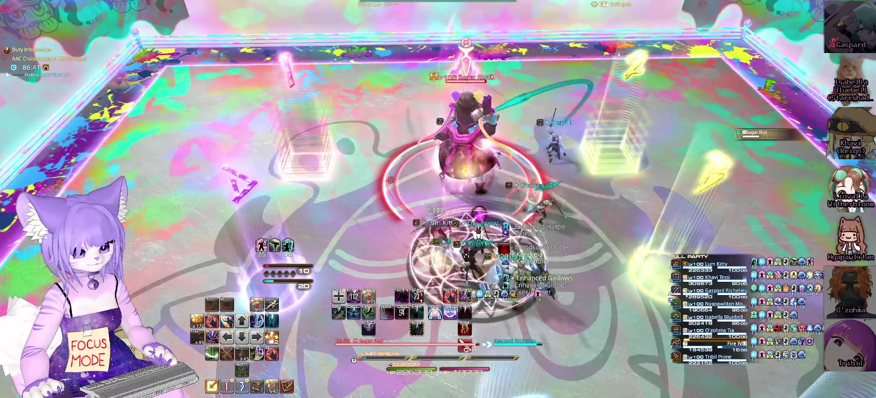
key(shift+End)
key(Delete)
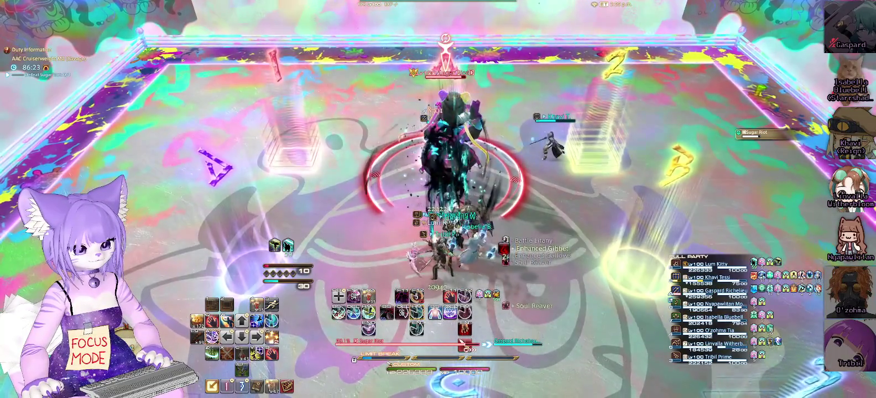
- Reapply Death's Design with Shadow of Death and keep attacking while repositioning
scroll(439, 199, down, 2)
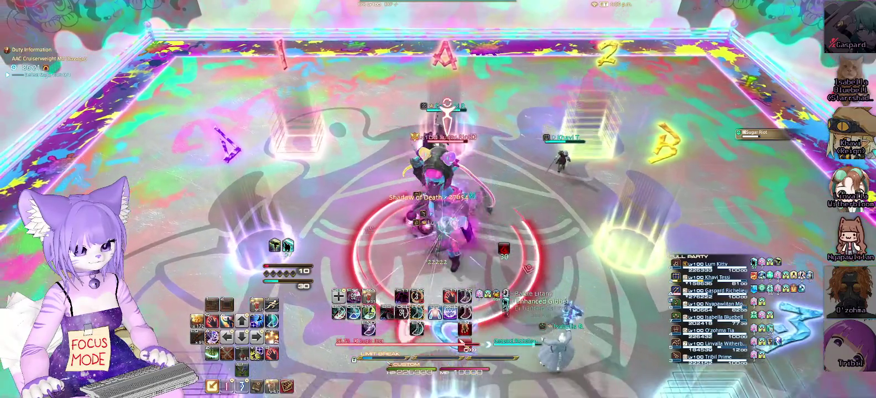
key(F12)
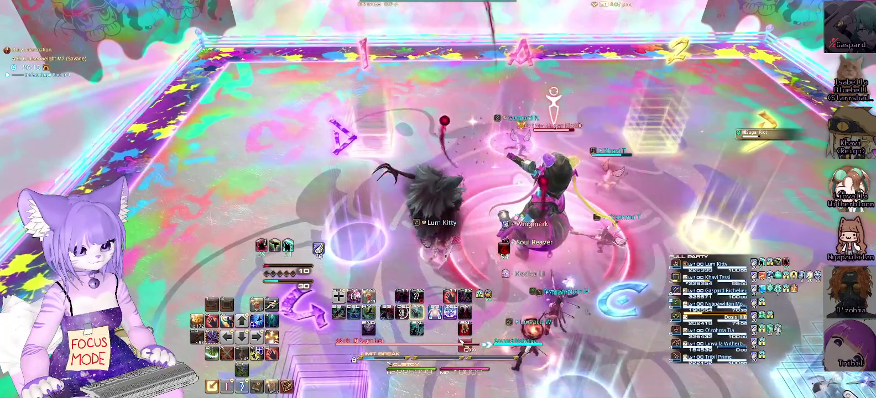
key(1)
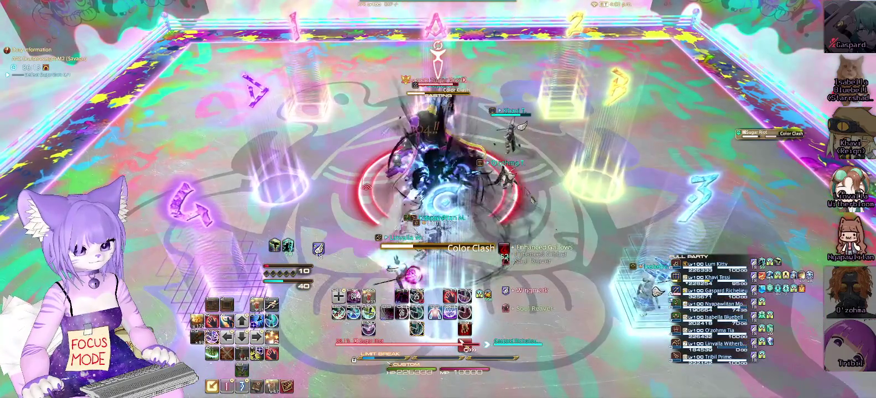
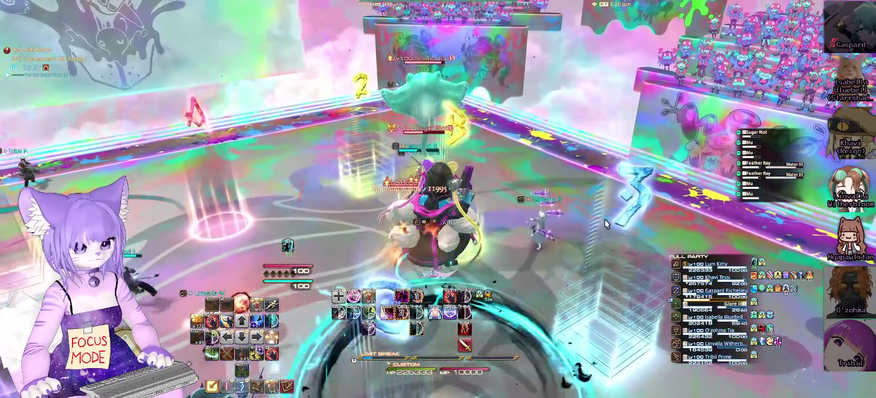
- Raise Arcane Circle, hit the boss with Sacrificium and Void Reaping, then dash to reposition
drag(604, 220, 605, 219)
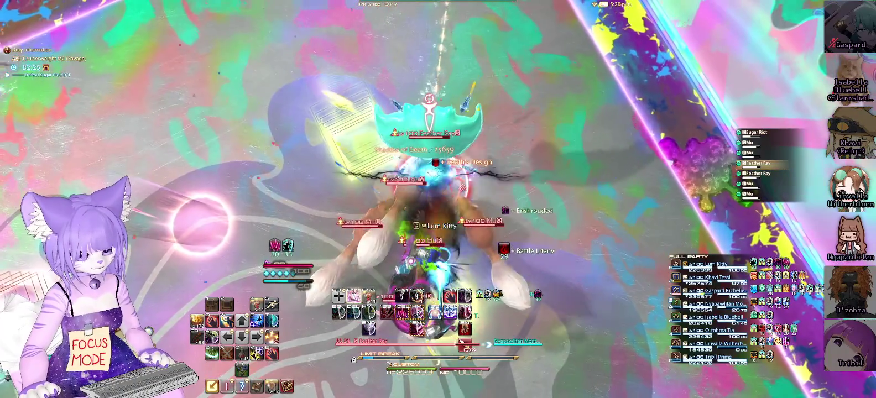
key(F11)
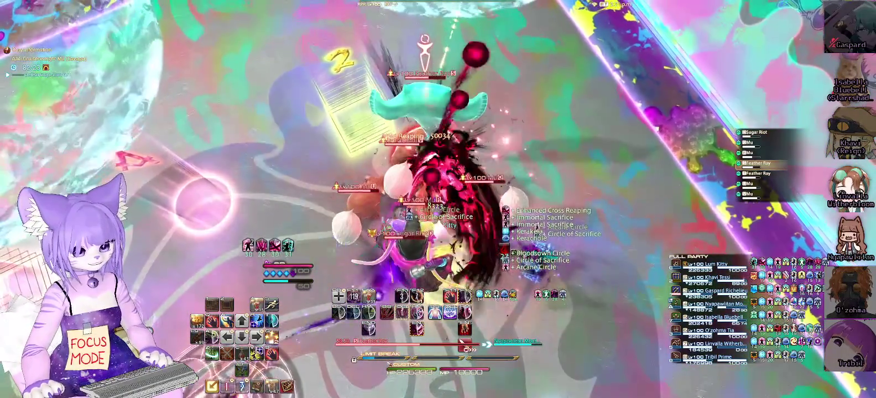
key(ctrl+Delete)
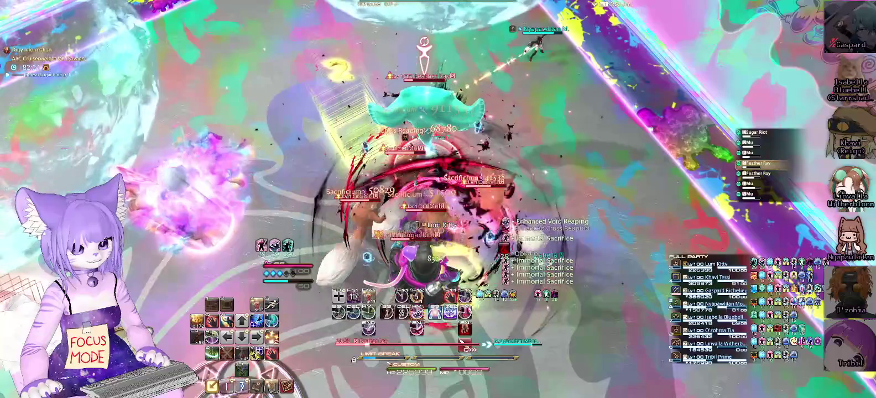
key(ctrl+Delete)
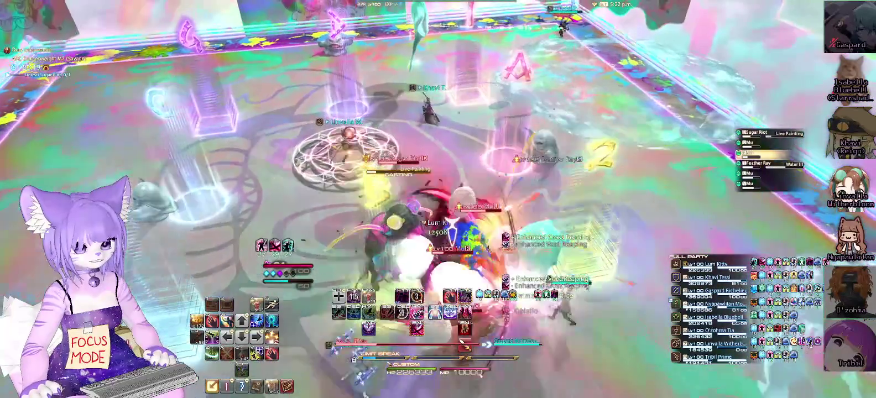
key(ctrl+End)
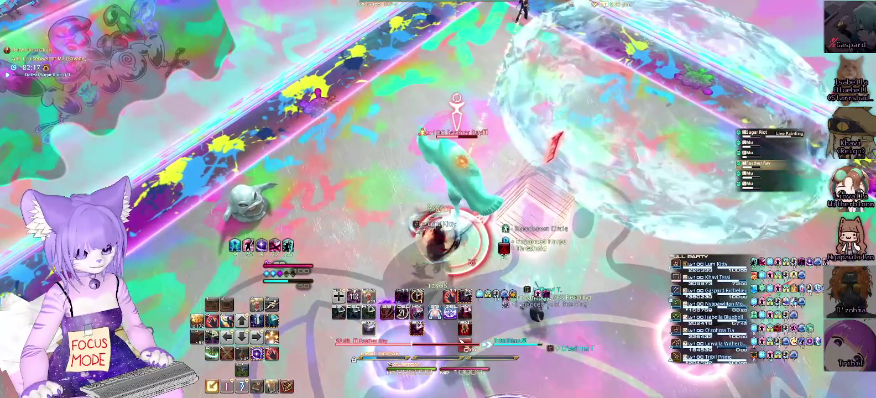
- Finish the Enshroud with Death's Design, Lemure's Slice and Communio, then dash back for Gibbet
key(2)
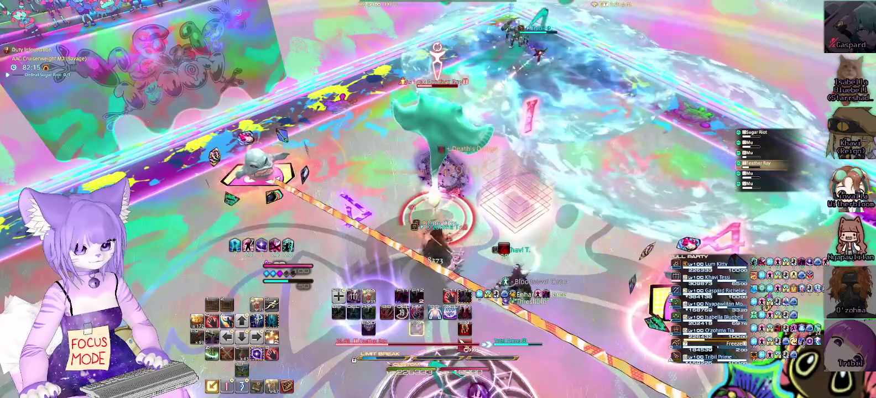
key(3)
key(4)
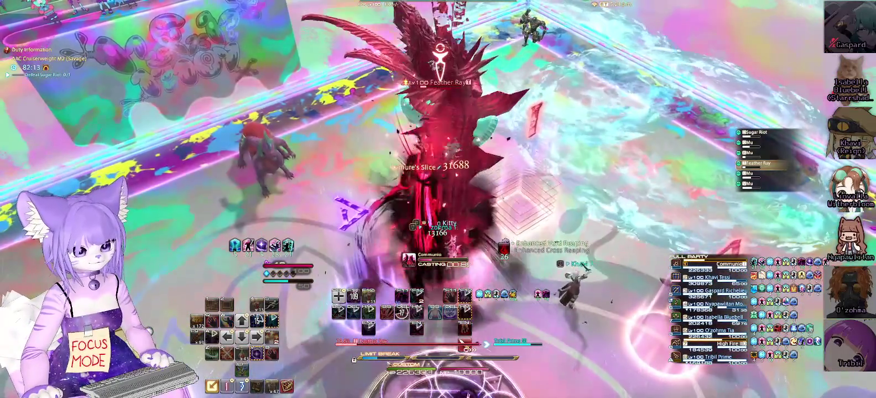
key(w)
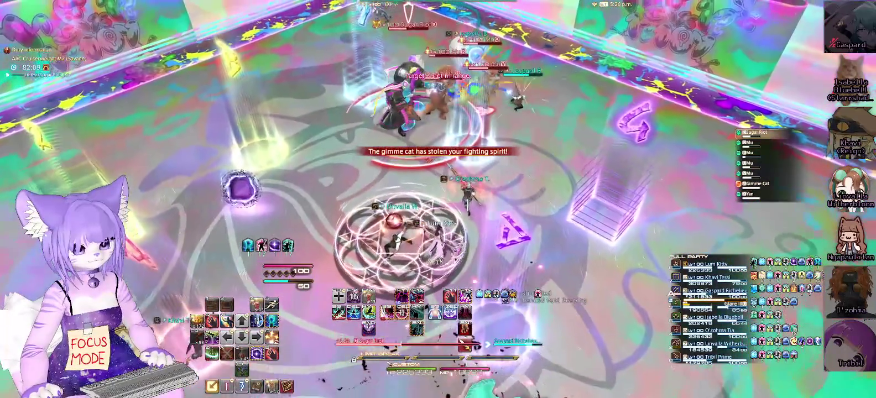
key(e)
key(2)
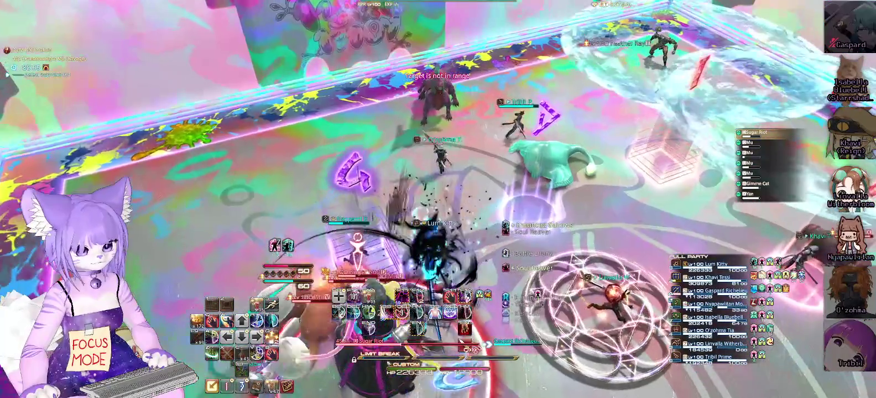
- Switch to the Jabberwock and run a full Enshroud combo on it, ending with Communio
key(Tab)
key(3)
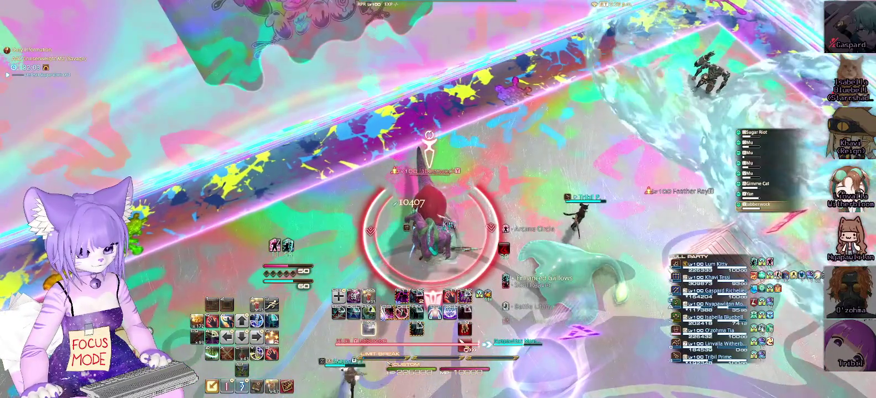
key(f)
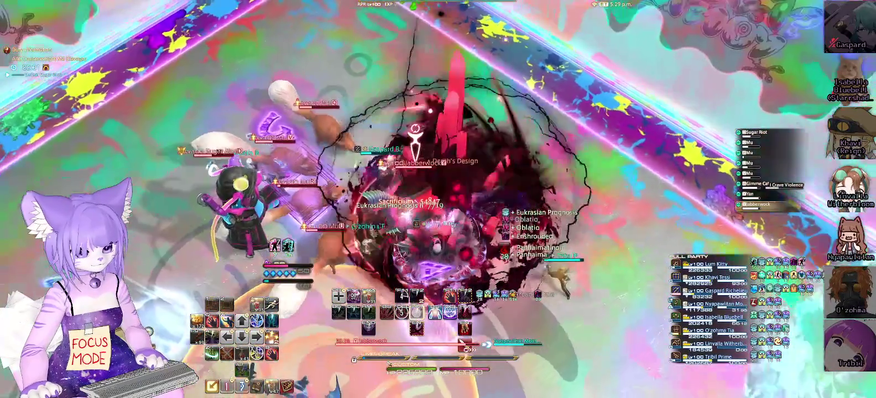
key(2)
key(3)
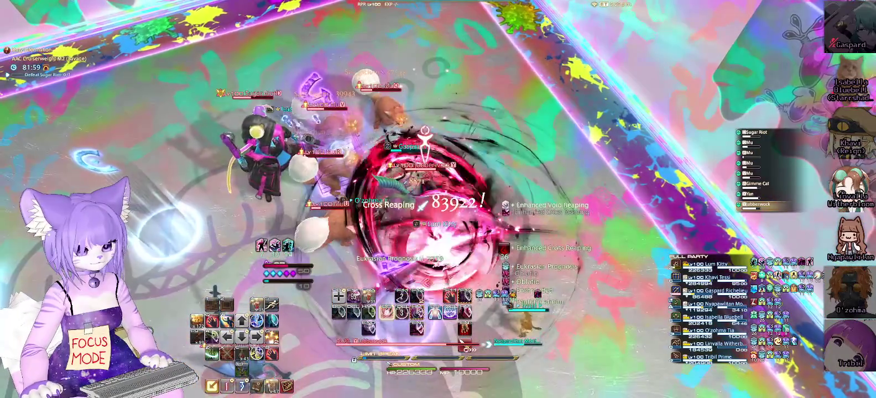
key(2)
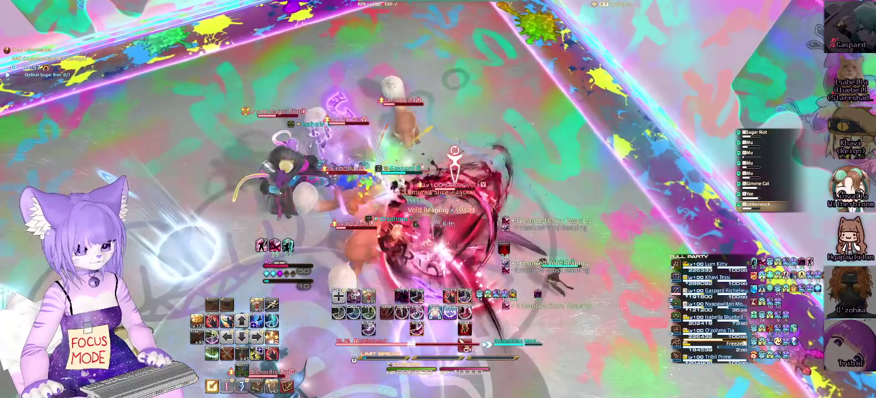
key(3)
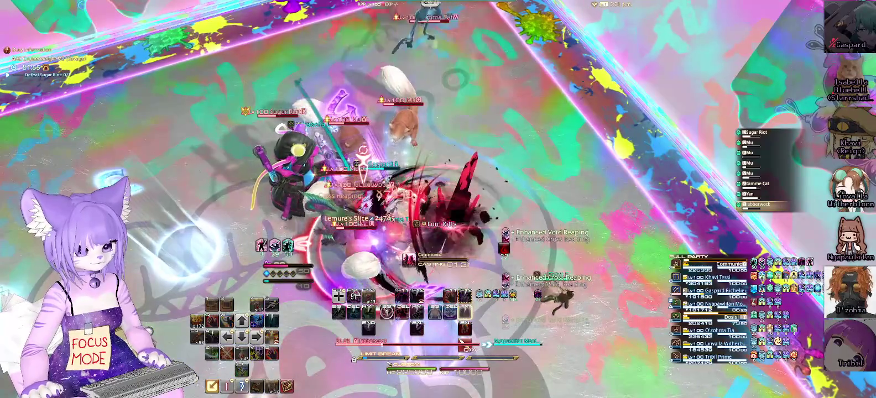
key(2)
key(2)
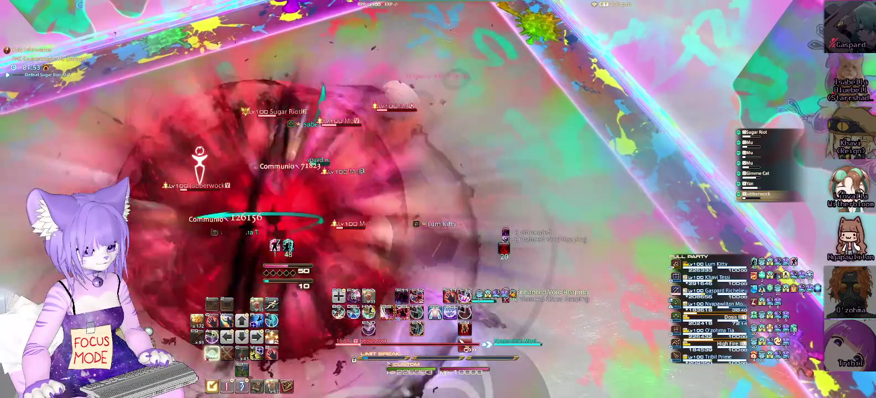
key(4)
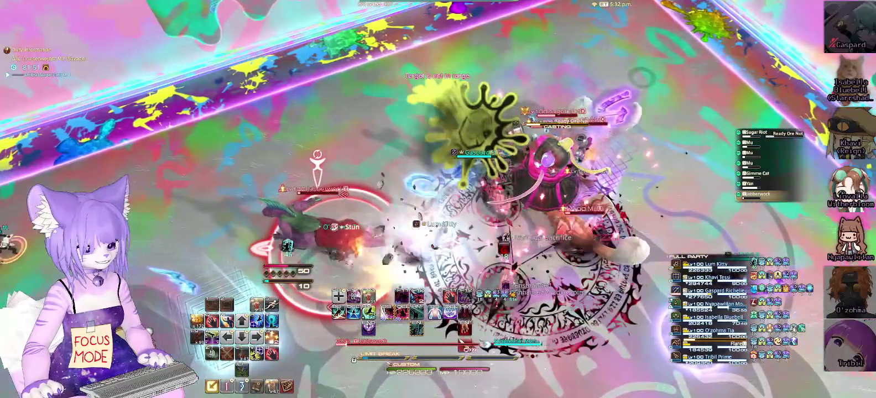
- Build and spend soul gauge with Whorl of Death, Soul Slice and Gallows on the boss
key(1)
key(3)
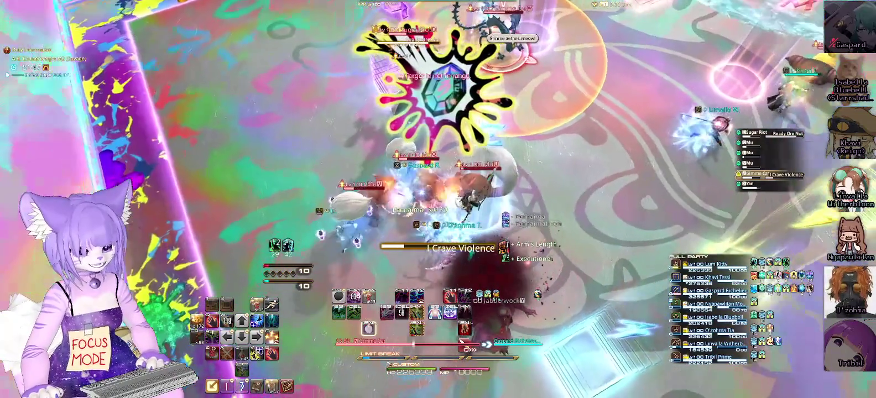
key(5)
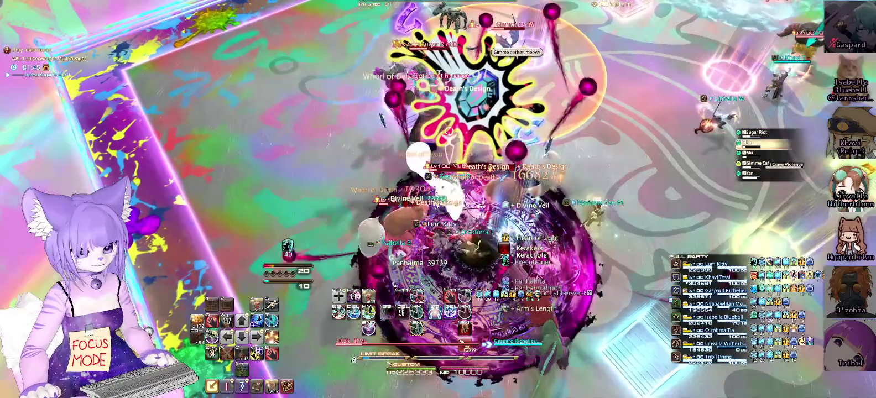
key(2)
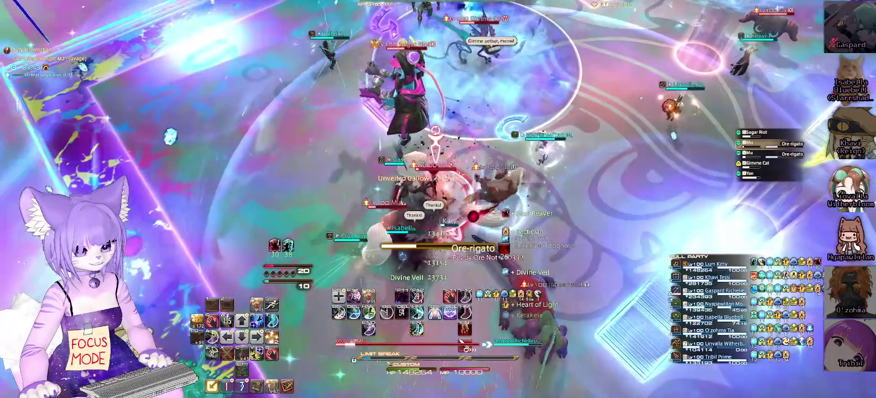
key(4)
- Keep attacking through Live Painting, refreshing Death's Design with Shadow of Death and refilling gauge
key(3)
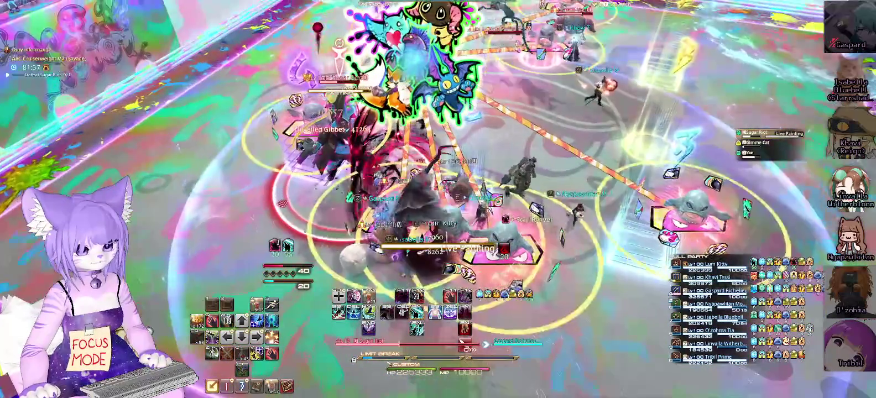
key(3)
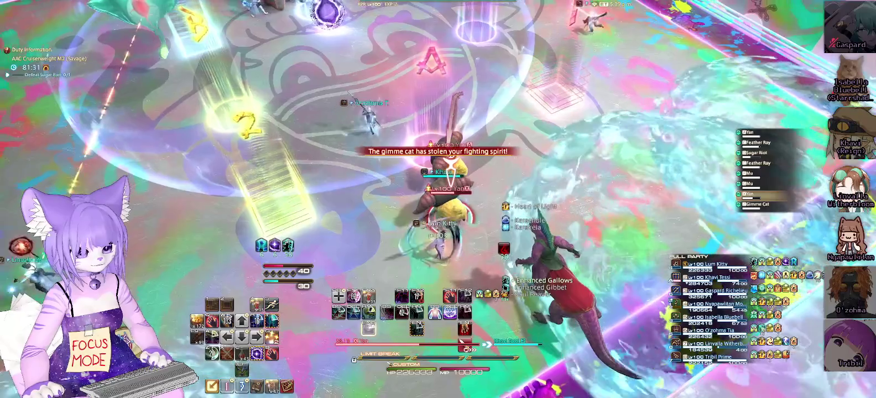
key(4)
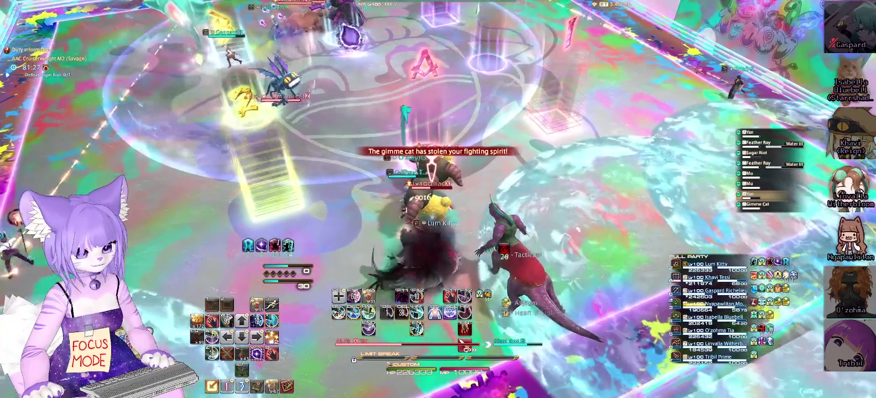
key(2)
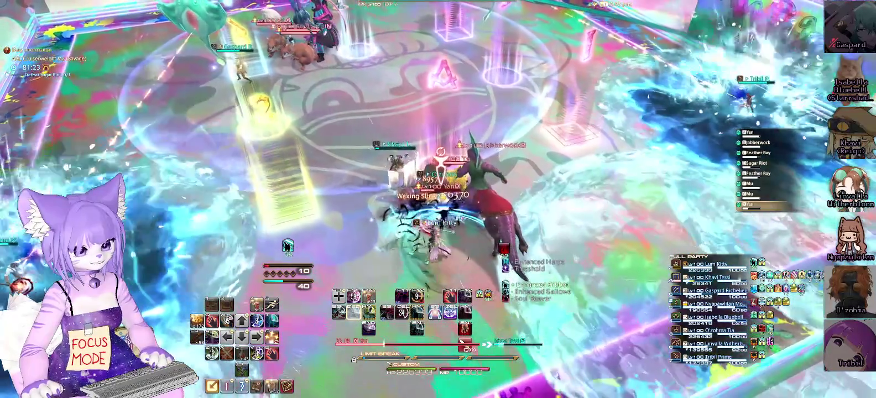
key(1)
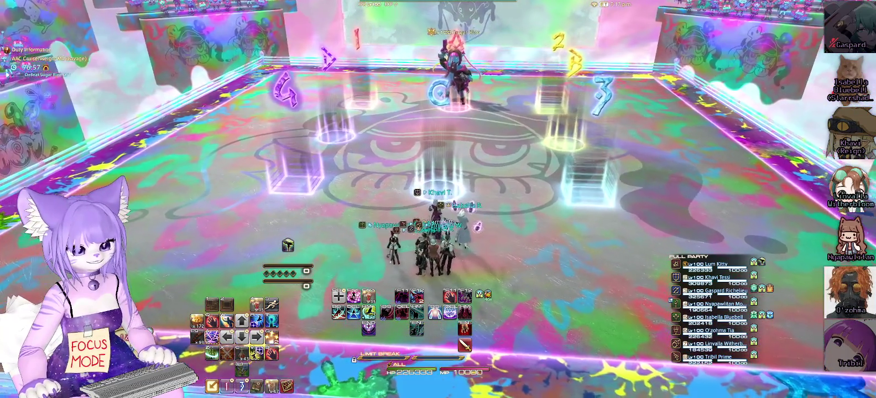
- Target Sugar Riot and swing the camera to frame the boss while the countdown ticks down
key(Tab)
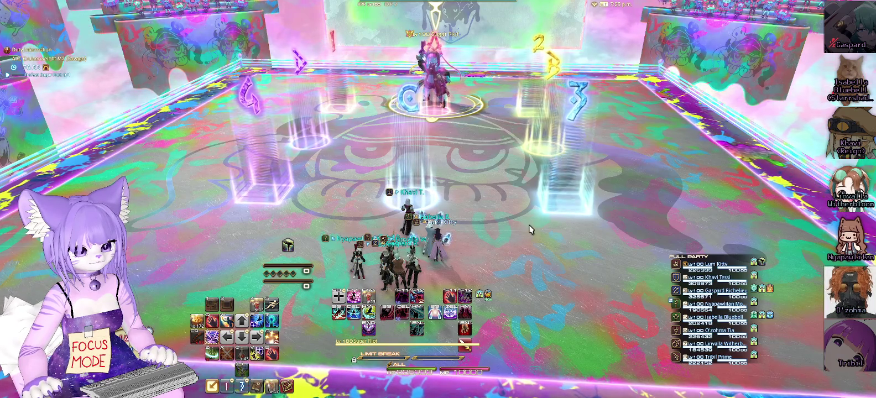
drag(520, 249, 786, 254)
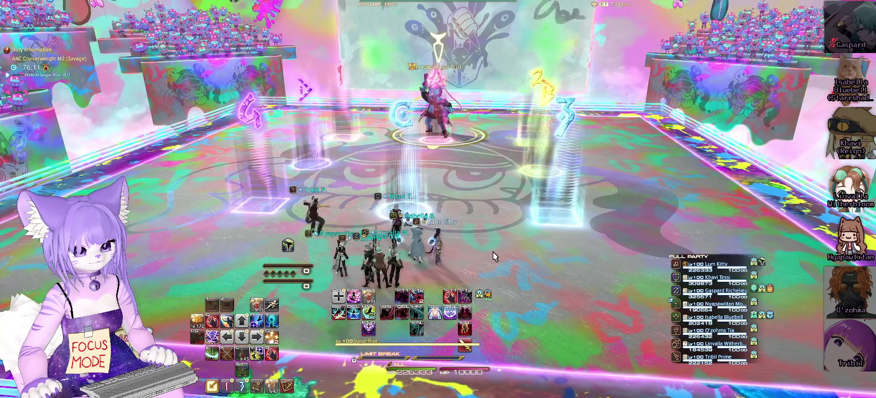
mouse_move(493, 252)
mouse_down()
mouse_move(437, 252)
mouse_move(493, 252)
mouse_up()
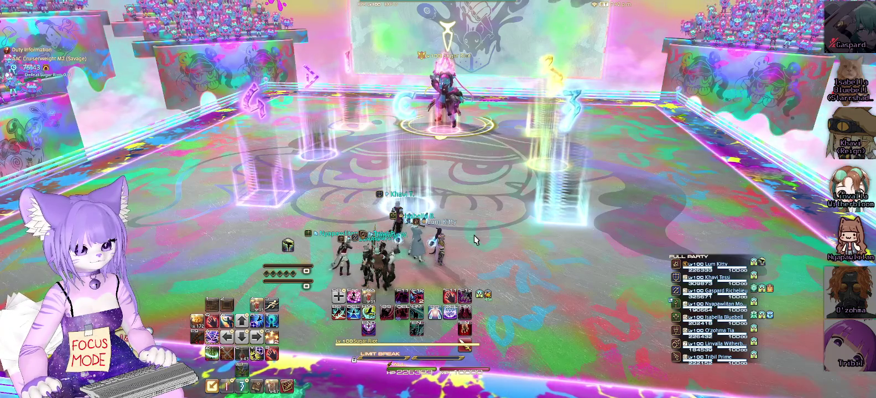
mouse_move(475, 235)
mouse_down()
mouse_move(465, 261)
mouse_move(476, 259)
mouse_move(489, 274)
mouse_up()
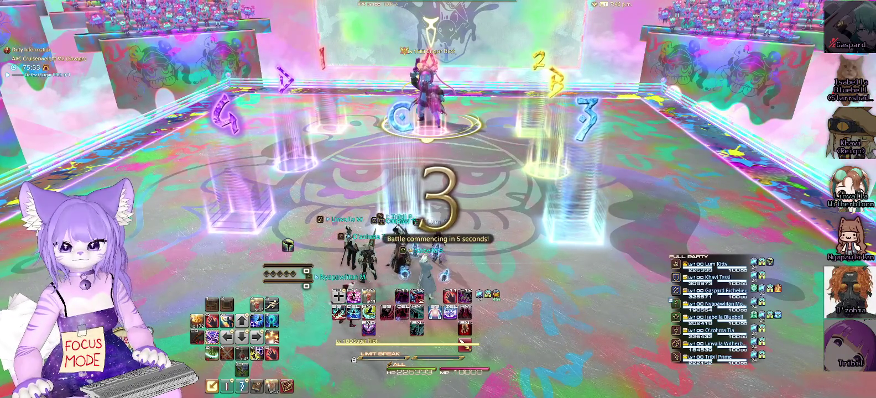
- Open with Harpe, close in, apply Shadow of Death, then use Arcane Circle and Gluttony
key(t)
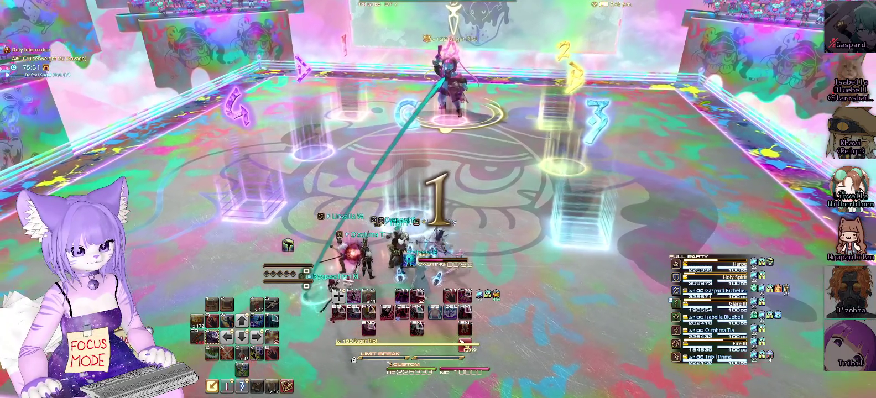
key(e)
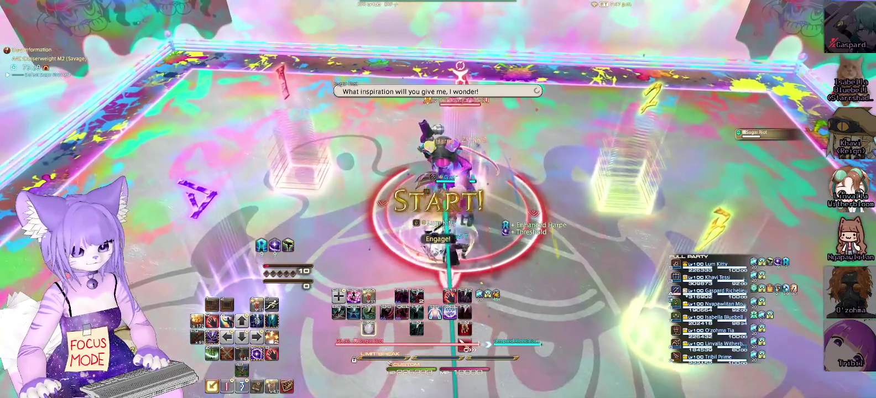
key(1)
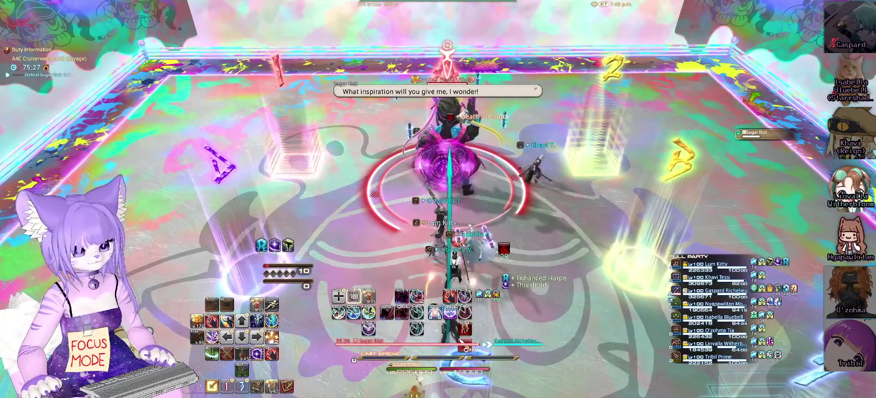
key(F11)
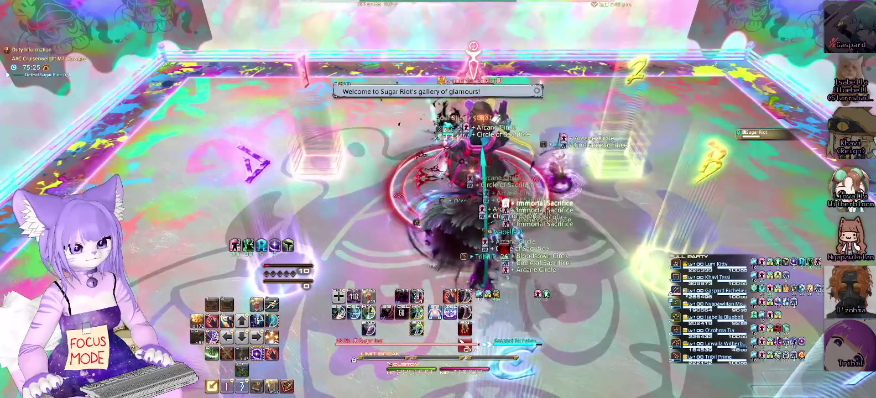
key(F12)
- Land Gibbet and Gallows, unleash Plentiful Harvest, enter Enshroud and hit Sacrificium
key(2)
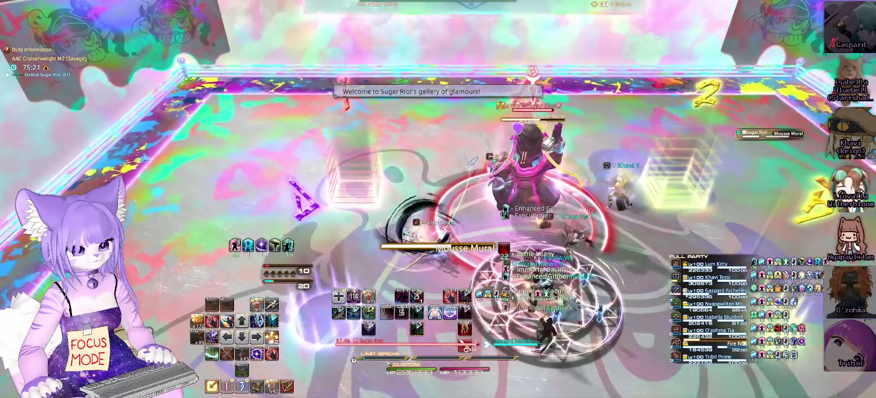
key(3)
key(4)
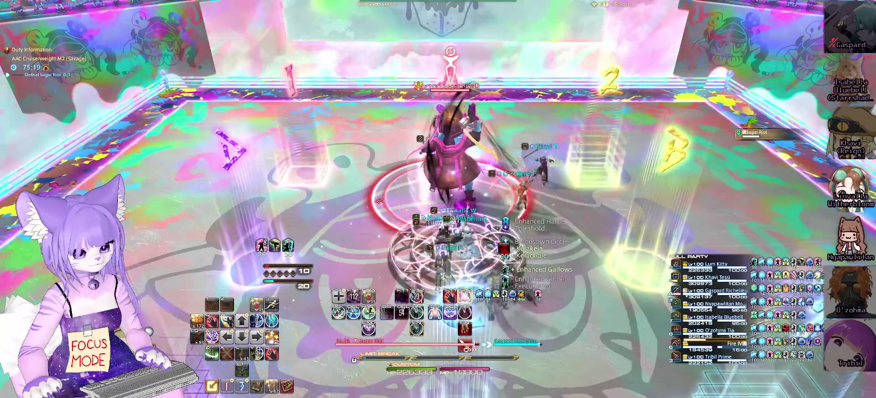
key(5)
key(Delete)
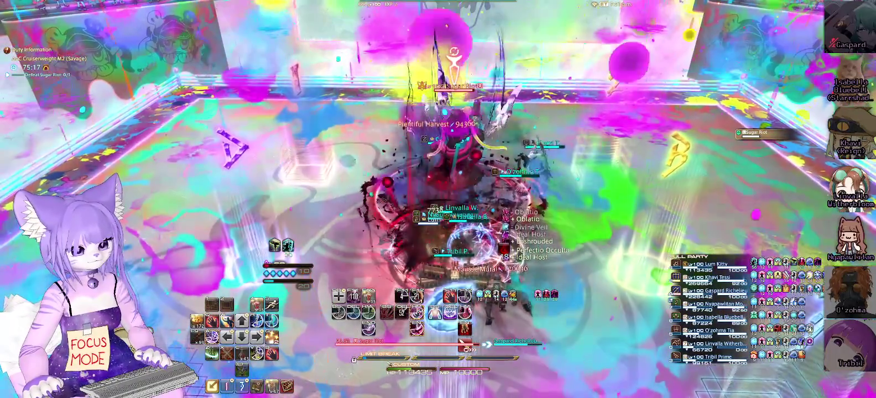